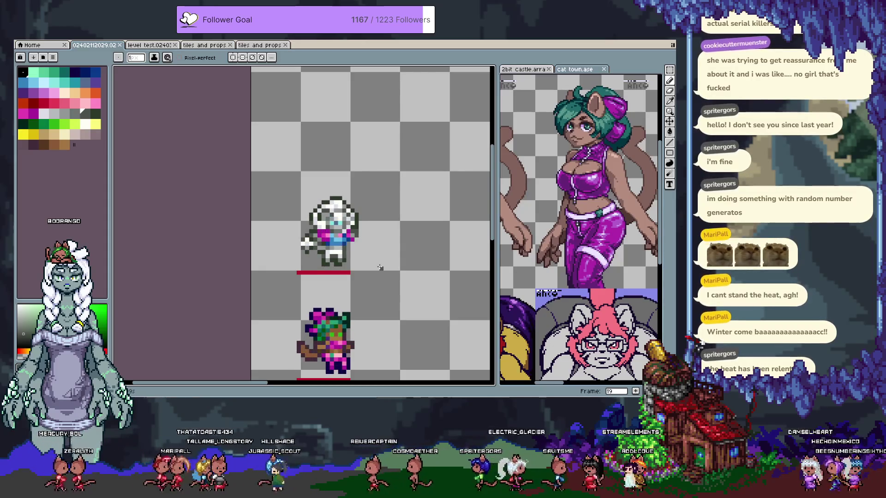
# Nudge a selected row of sprite pixels slightly down-left and commit the transform
pyautogui.scroll(3, 347, 250)
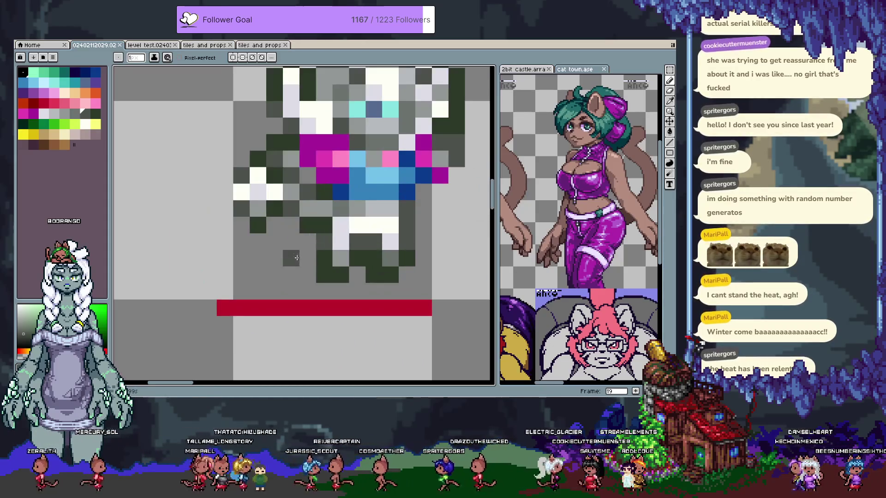
pyautogui.moveTo(352, 251)
pyautogui.mouseDown()
pyautogui.moveTo(303, 253)
pyautogui.moveTo(396, 259)
pyautogui.moveTo(348, 256)
pyautogui.mouseUp()
pyautogui.press('Return')
pyautogui.scroll(-3, 355, 263)
# Step back and forth through neighbouring animation frames and switch to the Pencil
pyautogui.press('Right')
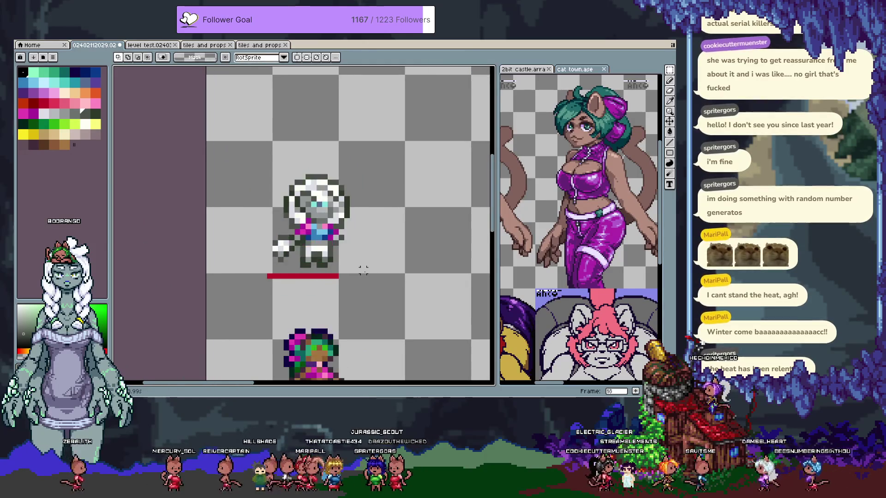
pyautogui.press('Right')
pyautogui.press('Right')
pyautogui.press('Left')
pyautogui.scroll(3, 332, 260)
pyautogui.press('b')
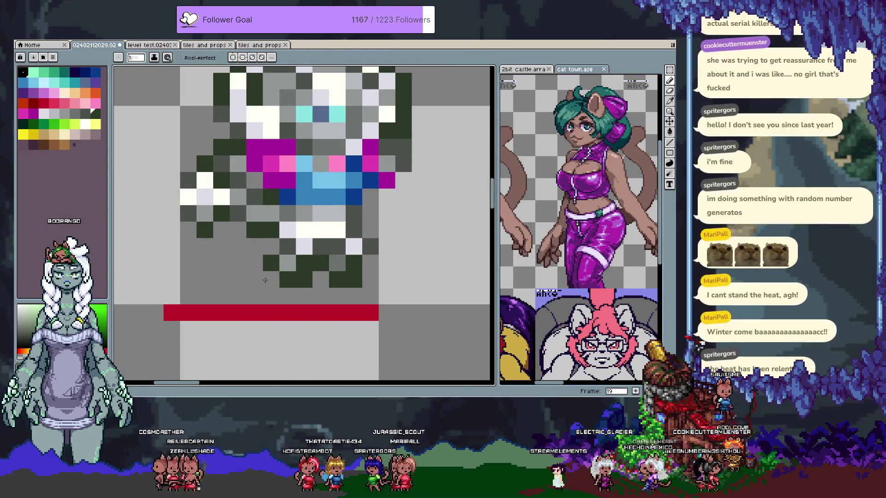
pyautogui.scroll(-3, 256, 319)
pyautogui.press('Left')
pyautogui.press('Right')
pyautogui.press('Right')
pyautogui.press('Left')
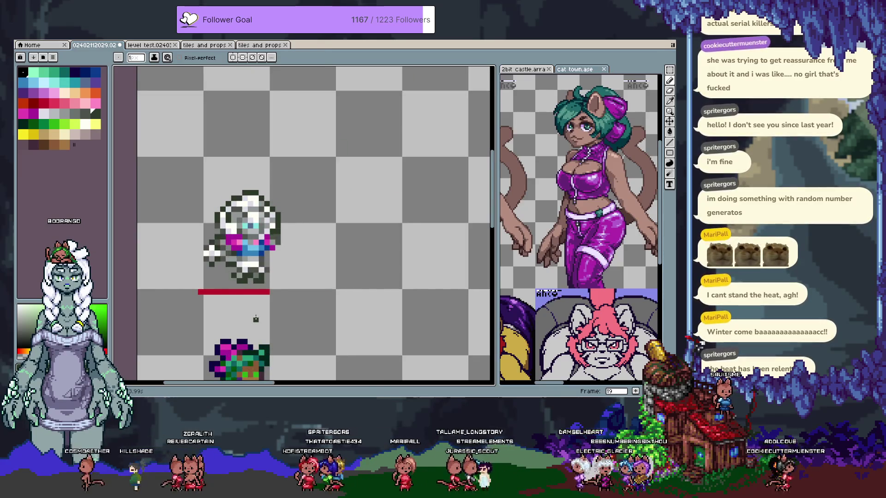
# Recentre both sprites in view and settle on frame 18, zoomed in
pyautogui.scroll(3, 267, 272)
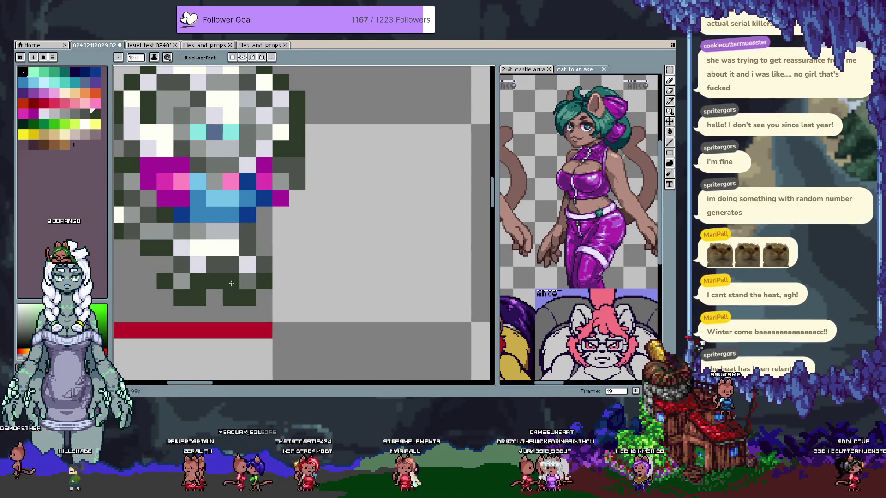
pyautogui.scroll(-3, 355, 290)
pyautogui.moveTo(355, 289); pyautogui.dragTo(349, 257)
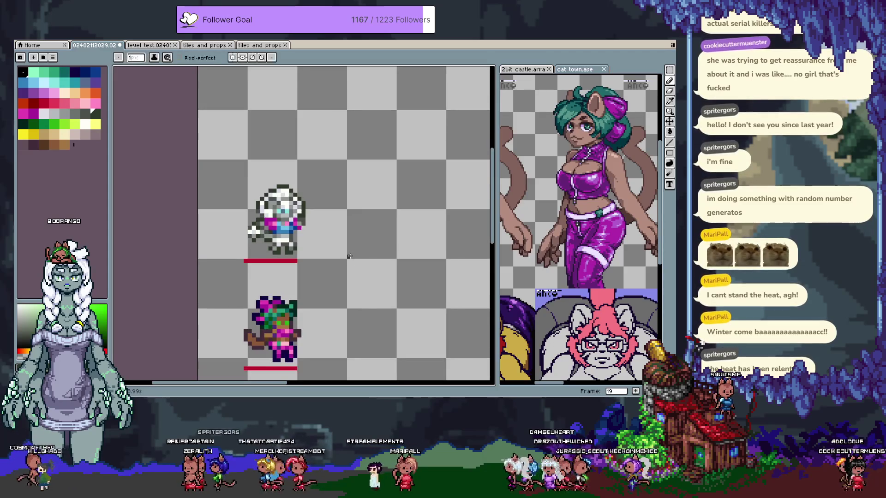
pyautogui.press('Right')
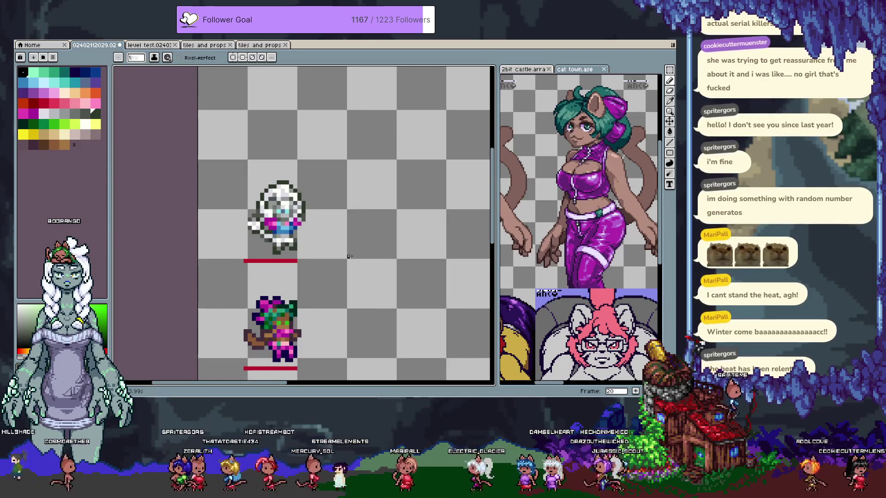
pyautogui.press('Return')
pyautogui.press('Left')
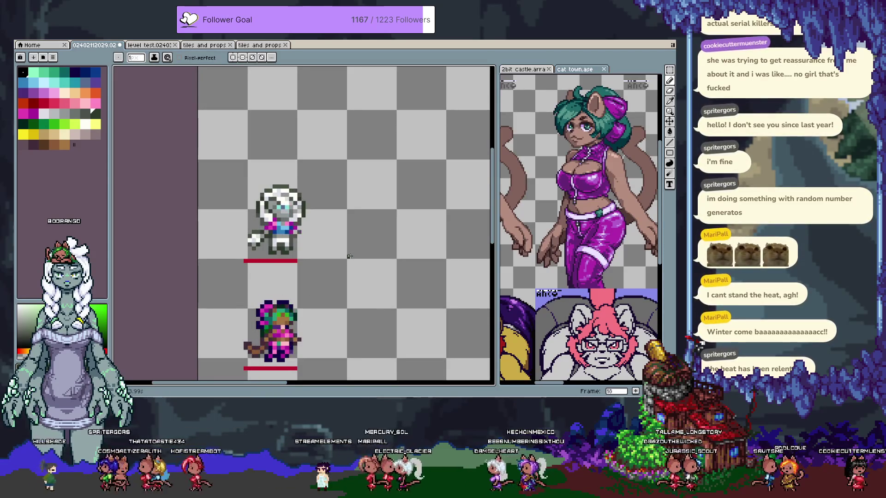
pyautogui.scroll(3, 308, 268)
pyautogui.scroll(3, 274, 218)
# Eyedrop grey and repaint two dark-green pixels grey
pyautogui.keyDown('alt'); pyautogui.click(252, 195); pyautogui.keyUp('alt')
pyautogui.moveTo(272, 196); pyautogui.dragTo(283, 180)
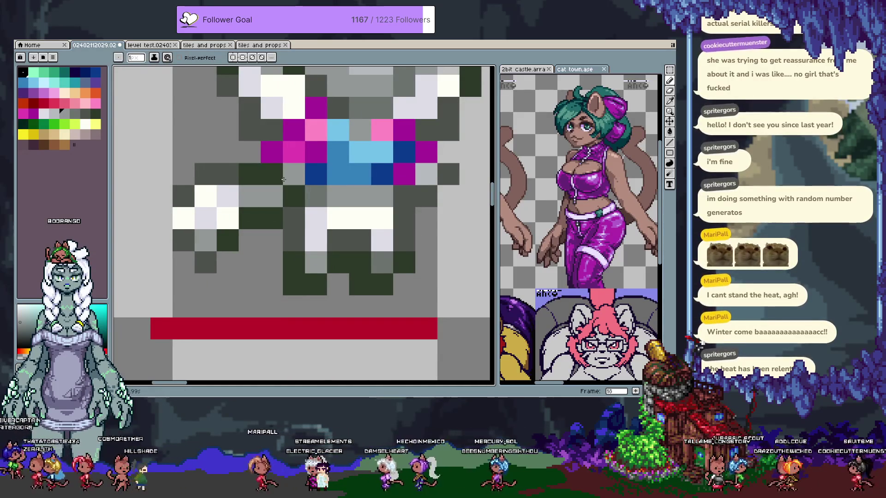
pyautogui.scroll(-1, 276, 231)
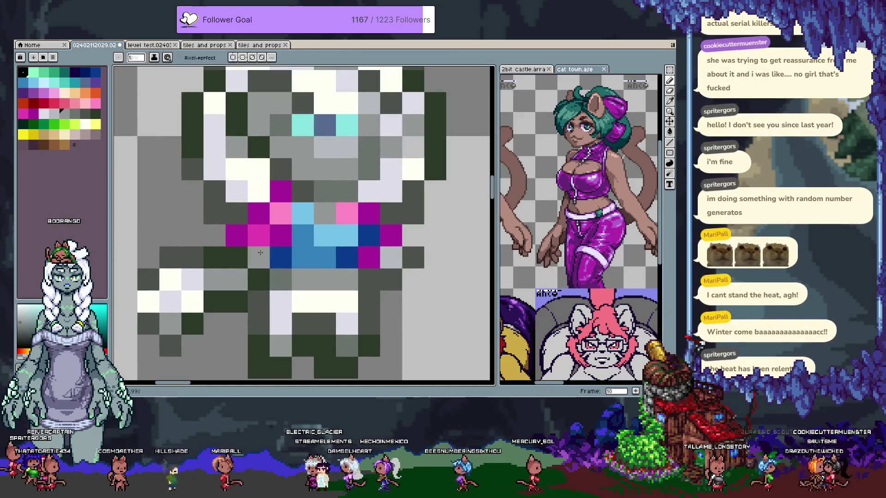
pyautogui.scroll(-1, 252, 272)
# Add two dark-green pixels below the belt, then advance two frames
pyautogui.keyDown('alt'); pyautogui.click(245, 257); pyautogui.keyUp('alt')
pyautogui.click(242, 273)
pyautogui.click(285, 266)
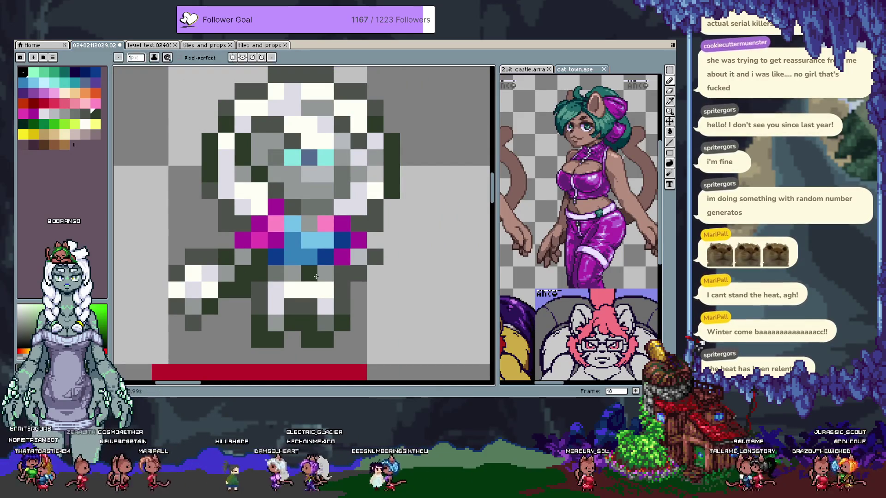
pyautogui.scroll(-5, 316, 276)
pyautogui.scroll(1, 342, 226)
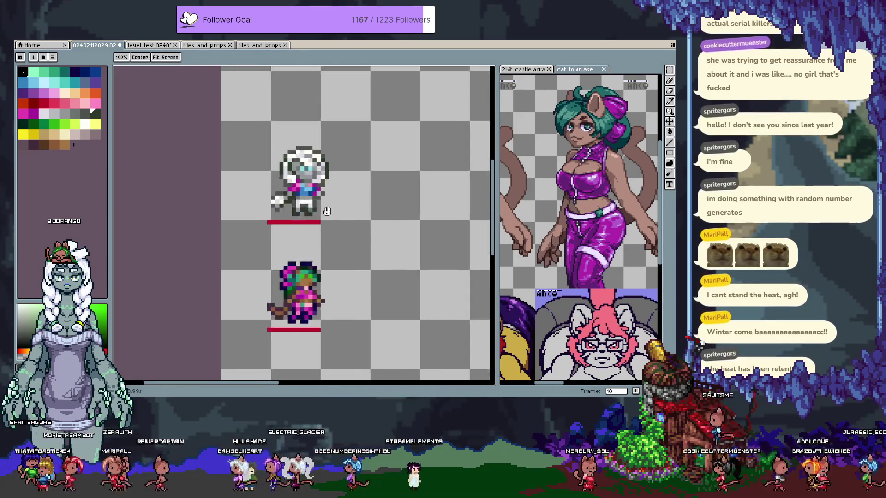
pyautogui.press('Right')
pyautogui.press('Right')
pyautogui.press('Right')
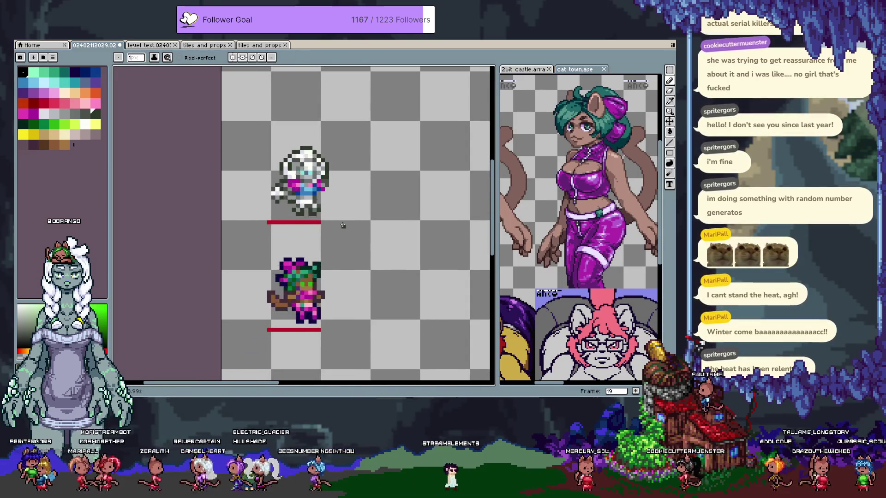
pyautogui.press('Right')
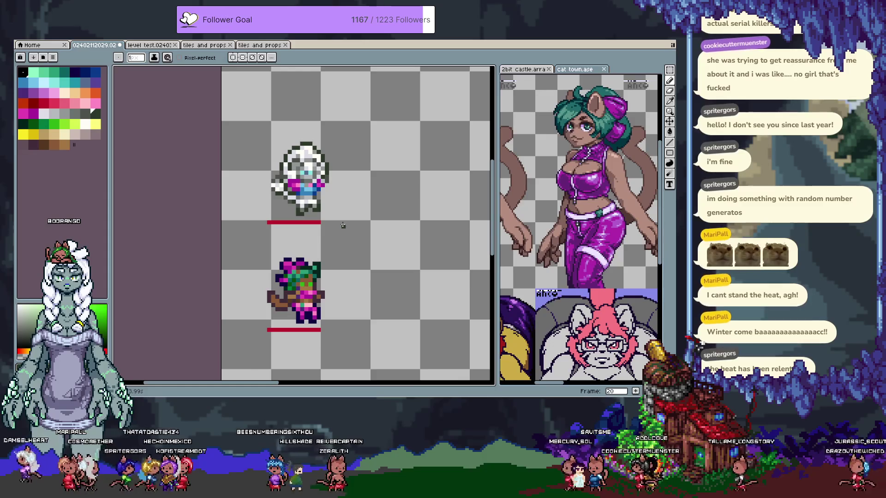
# Show the timeline and browse frames 16 through 21, returning to frame 16
pyautogui.press('Tab')
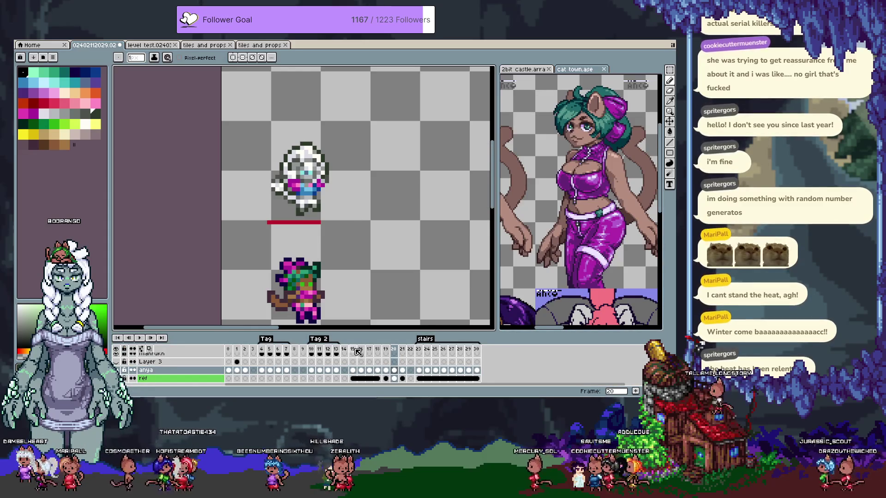
pyautogui.click(359, 349)
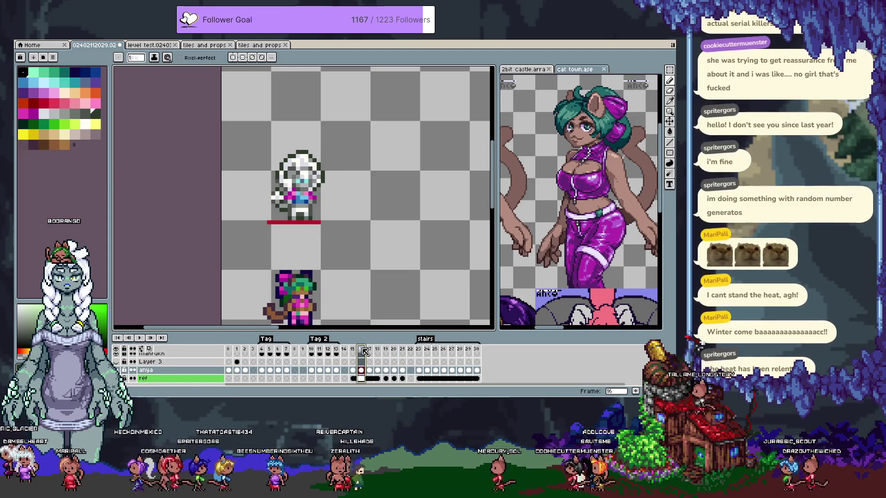
pyautogui.click(377, 351)
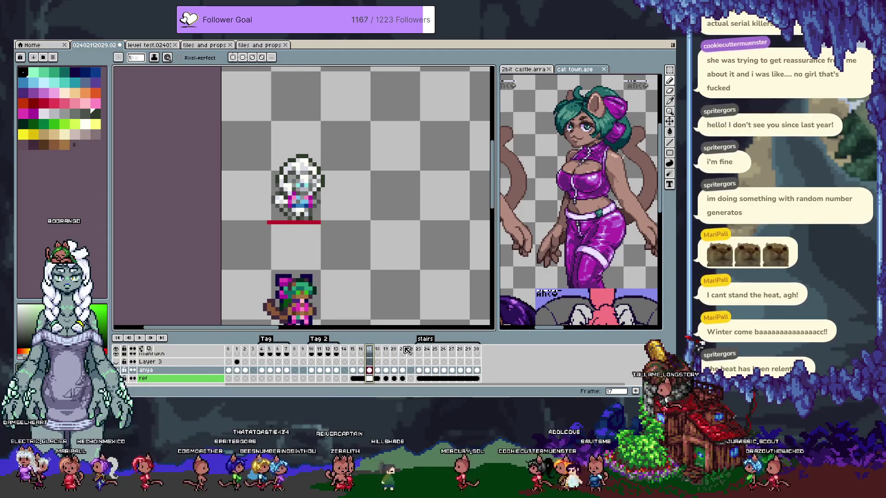
pyautogui.click(404, 350)
pyautogui.press('Left')
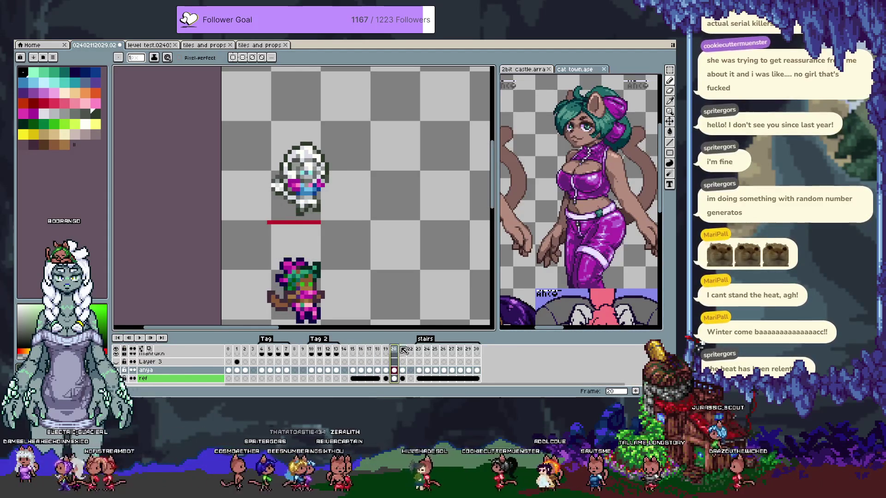
pyautogui.click(405, 350)
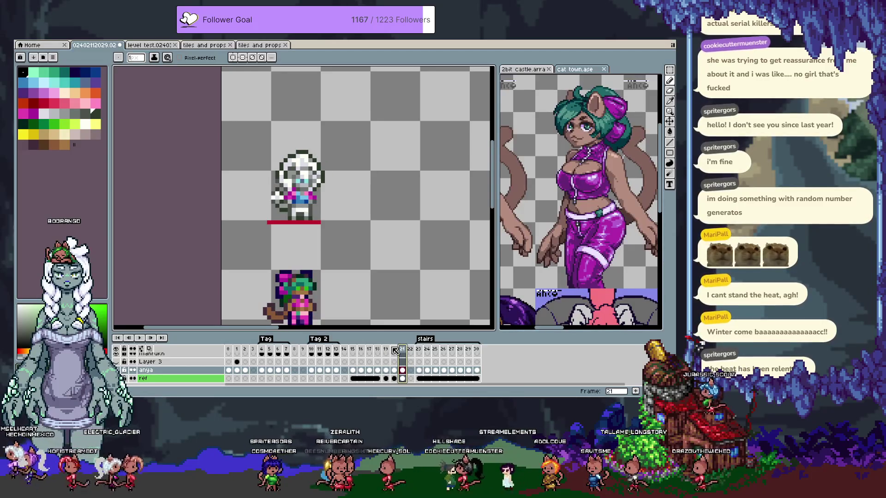
pyautogui.click(395, 350)
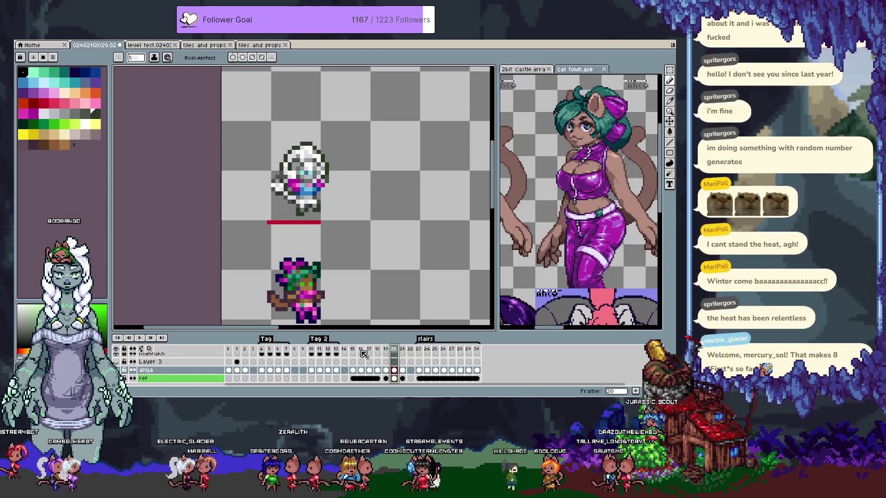
pyautogui.click(362, 349)
# Select frames 16–20 and create the tag 'Tag' over them
pyautogui.moveTo(364, 351); pyautogui.dragTo(397, 352)
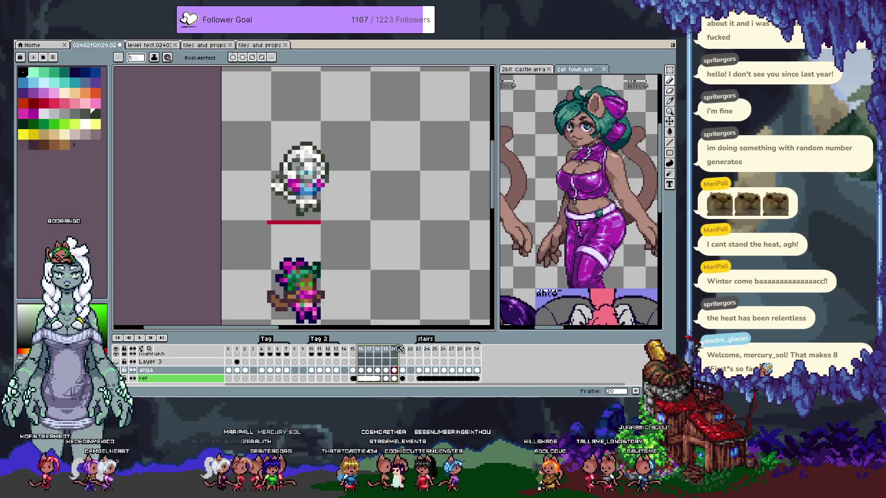
pyautogui.rightClick(397, 352)
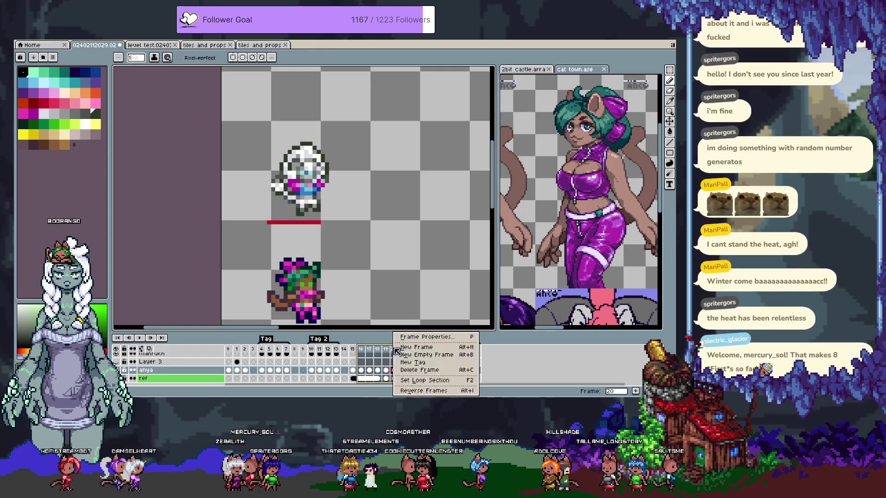
pyautogui.click(423, 363)
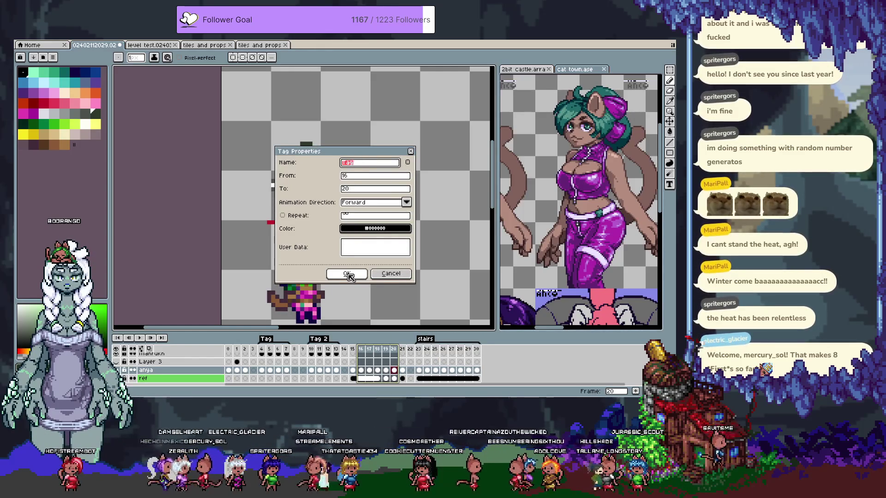
pyautogui.click(347, 274)
pyautogui.click(362, 350)
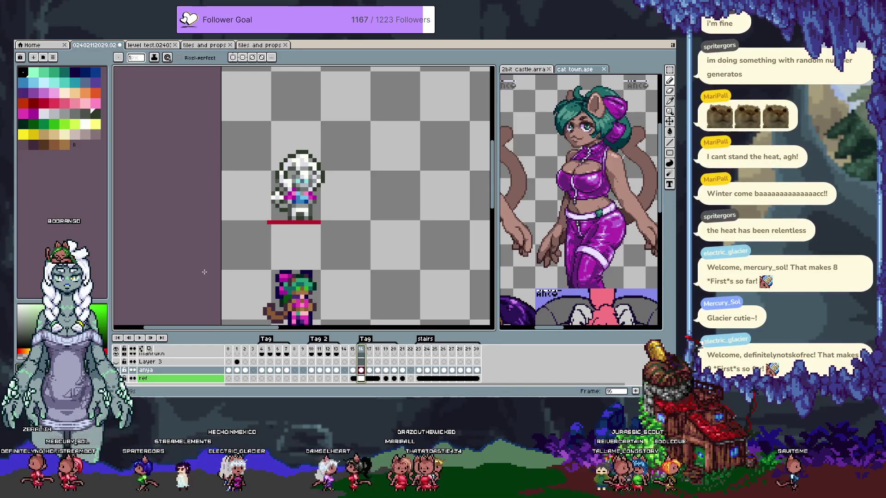
pyautogui.press('Return')
pyautogui.press('Return')
pyautogui.press('Return')
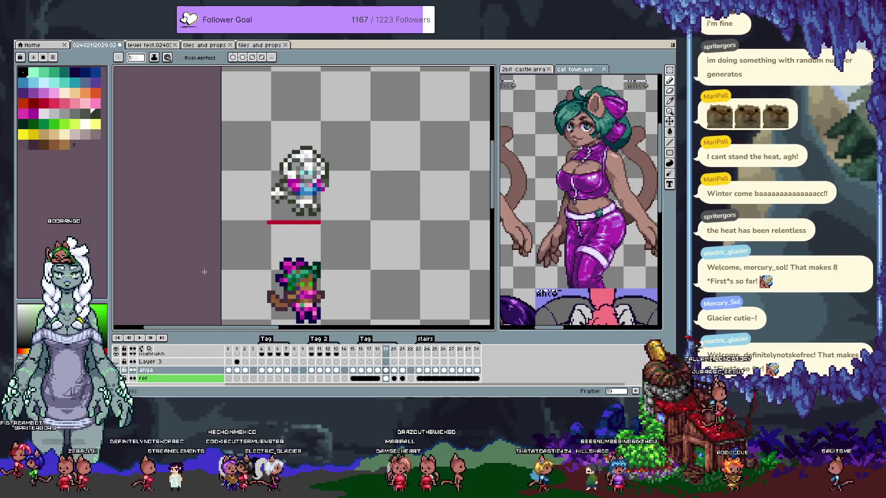
pyautogui.click(372, 350)
pyautogui.press('Return')
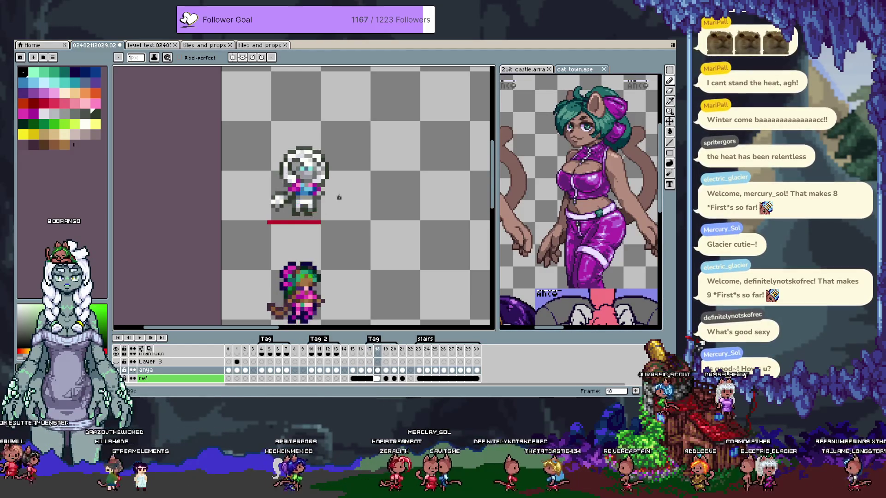
# Shift both sprites about 8 px left with the Move tool, then check frames 19, 20 and 17
pyautogui.press('v')
pyautogui.moveTo(316, 164); pyautogui.dragTo(312, 165)
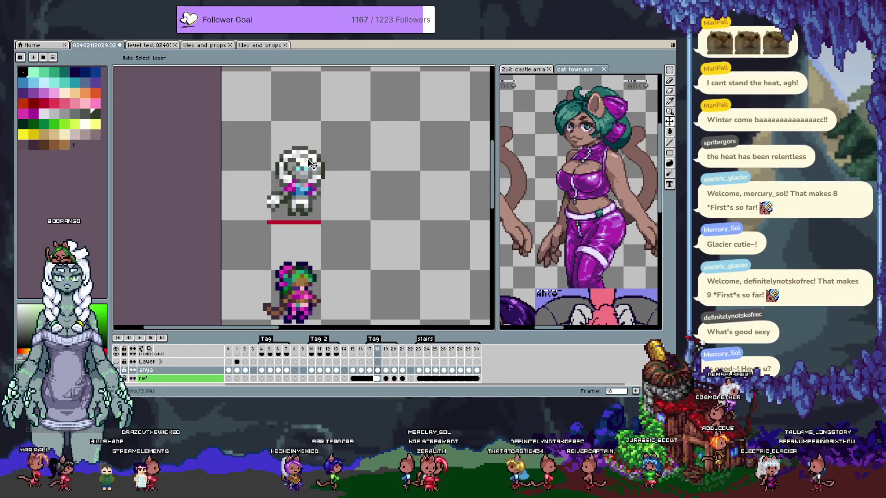
pyautogui.press('Right')
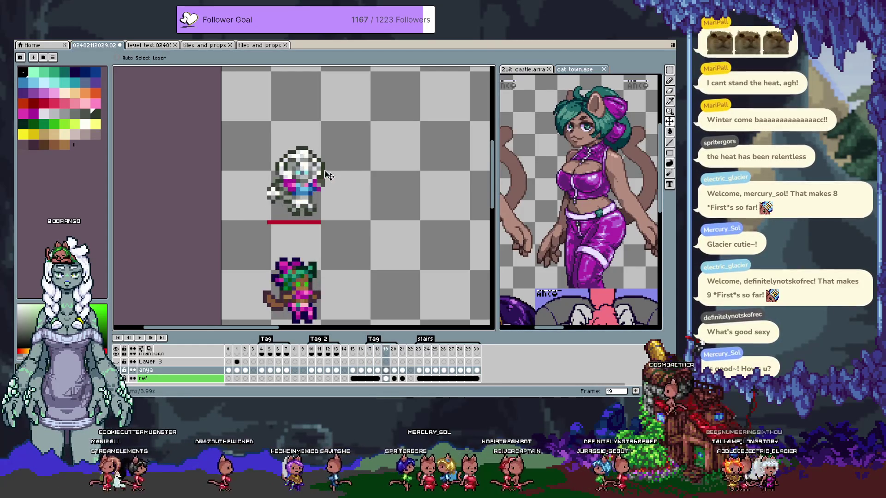
pyautogui.press('Right')
pyautogui.press('Right')
pyautogui.press('Right')
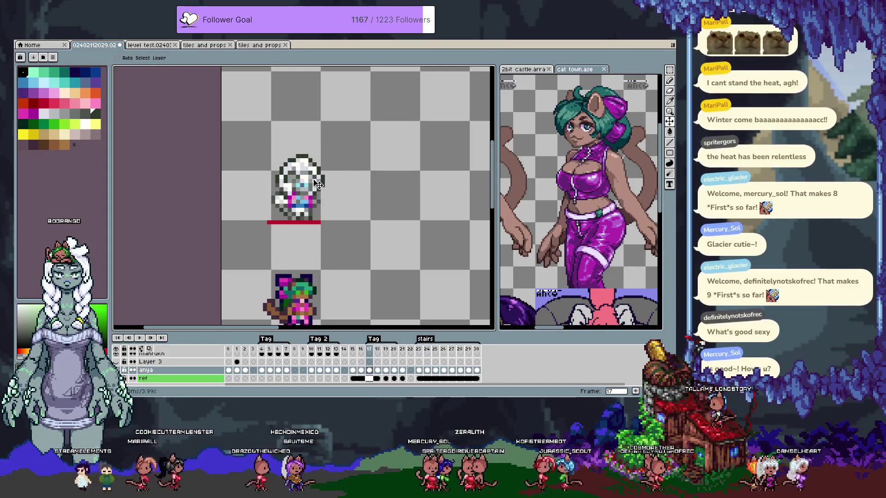
pyautogui.press('Right')
pyautogui.press('Right')
pyautogui.press('Right')
pyautogui.press('Right')
pyautogui.press('Right')
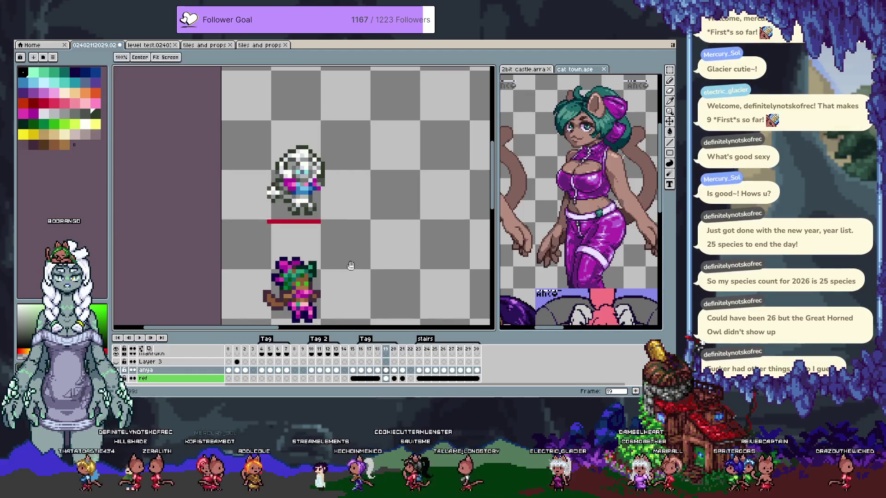
# Switch to the Pencil and zoom in on the character's legs and feet
pyautogui.moveTo(350, 266); pyautogui.dragTo(349, 185)
pyautogui.scroll(2, 352, 234)
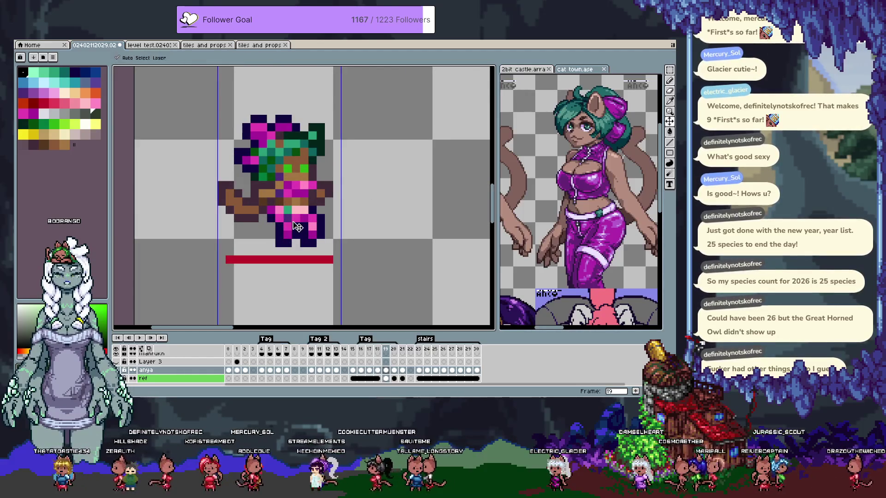
pyautogui.press('b')
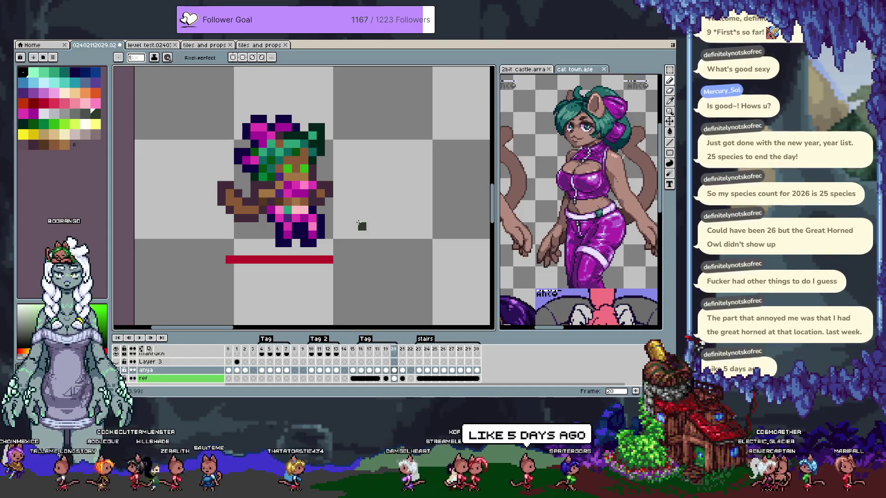
pyautogui.scroll(1, 296, 246)
pyautogui.scroll(1, 296, 246)
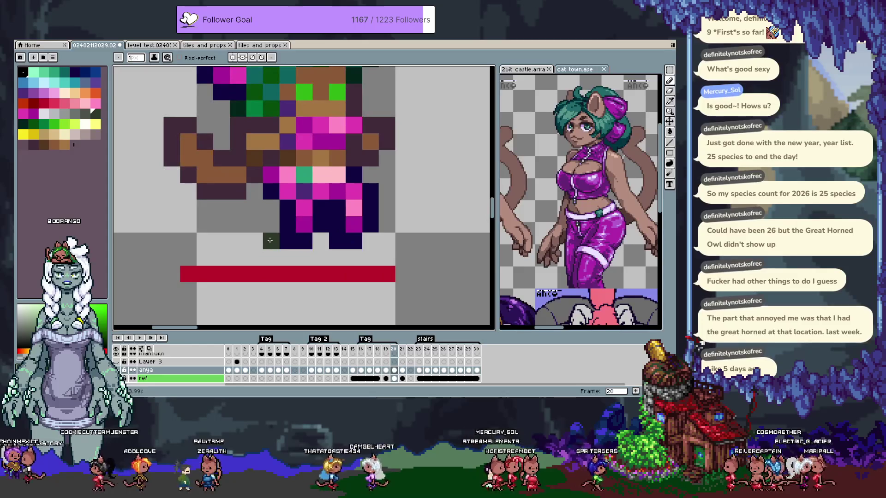
pyautogui.moveTo(371, 230); pyautogui.dragTo(327, 257)
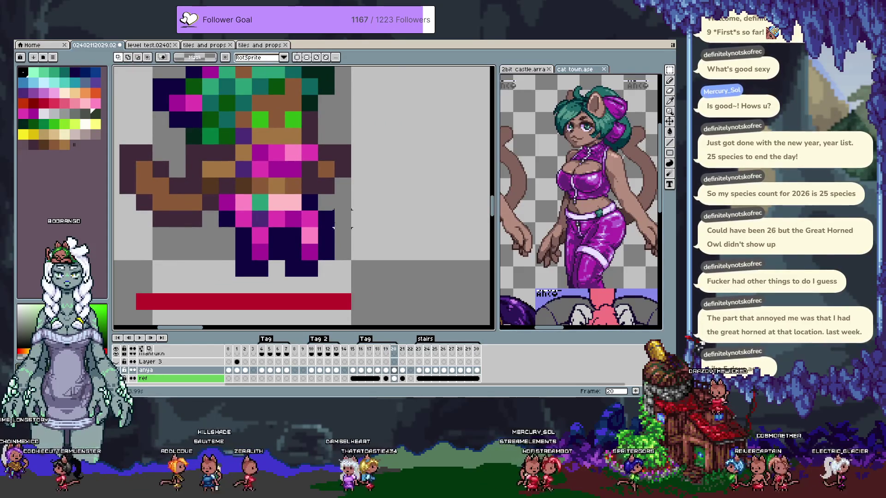
# Select the feet and red floor bar, then reposition the lower-leg pixels
pyautogui.moveTo(336, 225); pyautogui.dragTo(200, 296)
pyautogui.moveTo(291, 253); pyautogui.dragTo(280, 253)
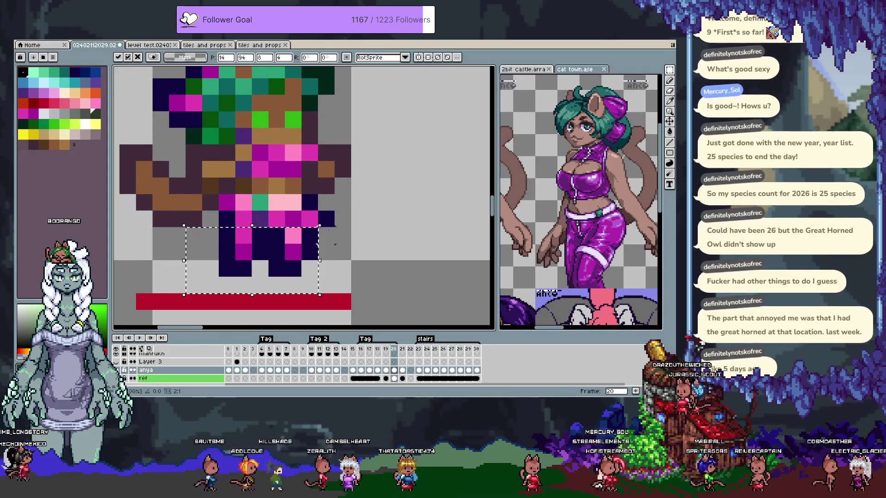
pyautogui.hotkey('ctrl', 'z')
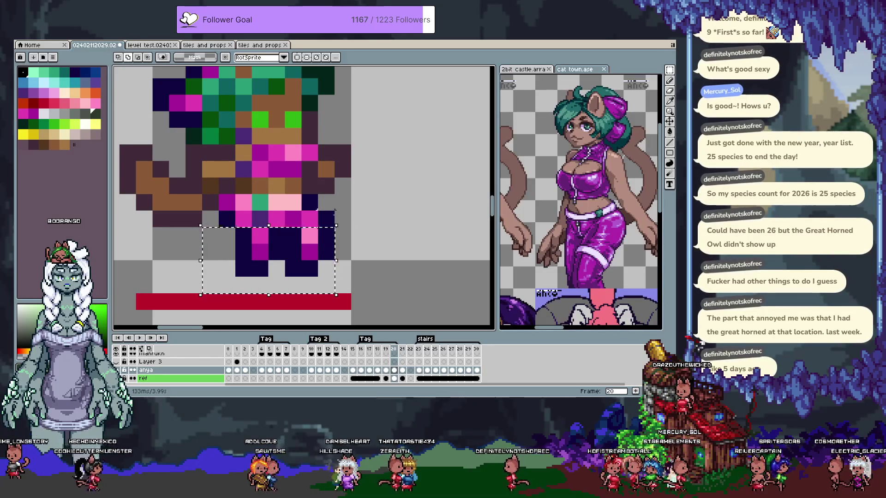
pyautogui.moveTo(327, 218)
pyautogui.mouseDown()
pyautogui.moveTo(312, 218)
pyautogui.moveTo(296, 240)
pyautogui.mouseUp()
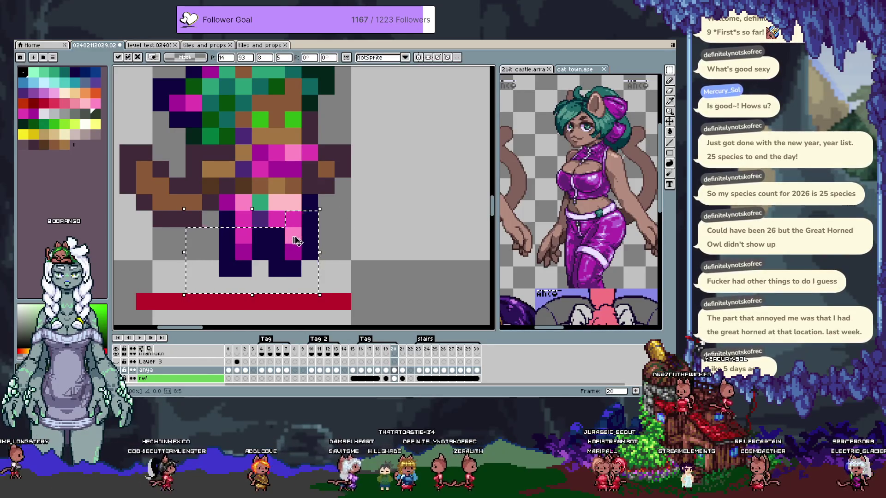
pyautogui.hotkey('ctrl', 'd')
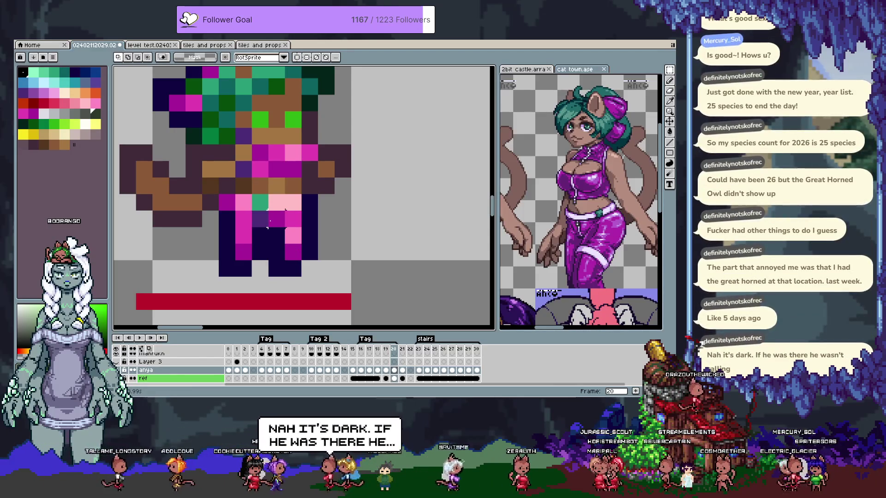
# Reselect the lower body, then compare the legs between frames 19 and 20
pyautogui.moveTo(359, 272)
pyautogui.mouseDown()
pyautogui.moveTo(353, 263)
pyautogui.moveTo(355, 275)
pyautogui.mouseUp()
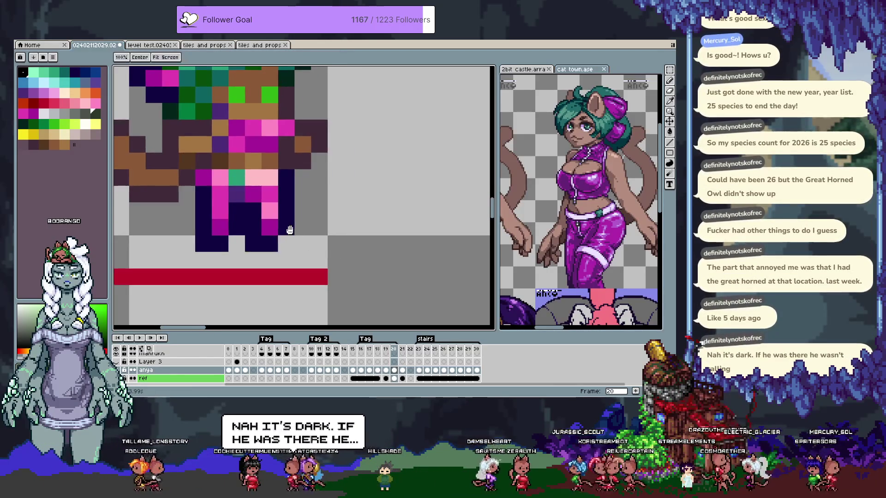
pyautogui.moveTo(212, 228); pyautogui.dragTo(332, 298)
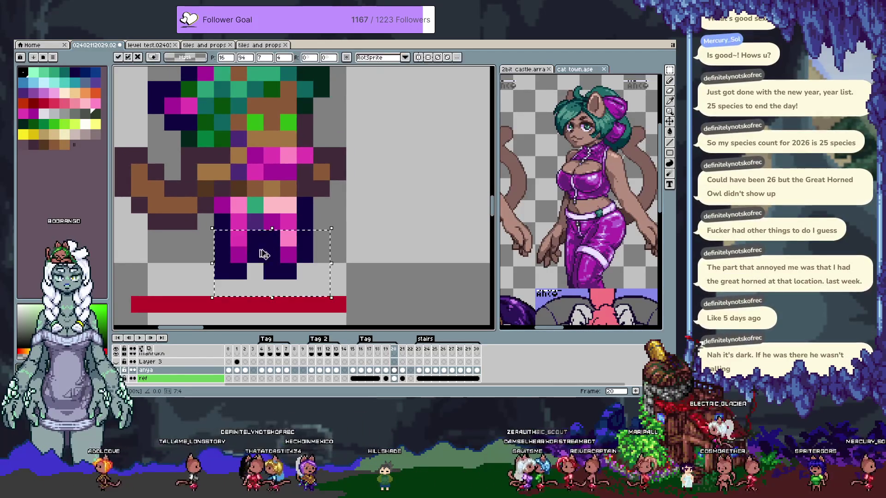
pyautogui.click(366, 234)
pyautogui.scroll(-1, 365, 234)
pyautogui.press(',')
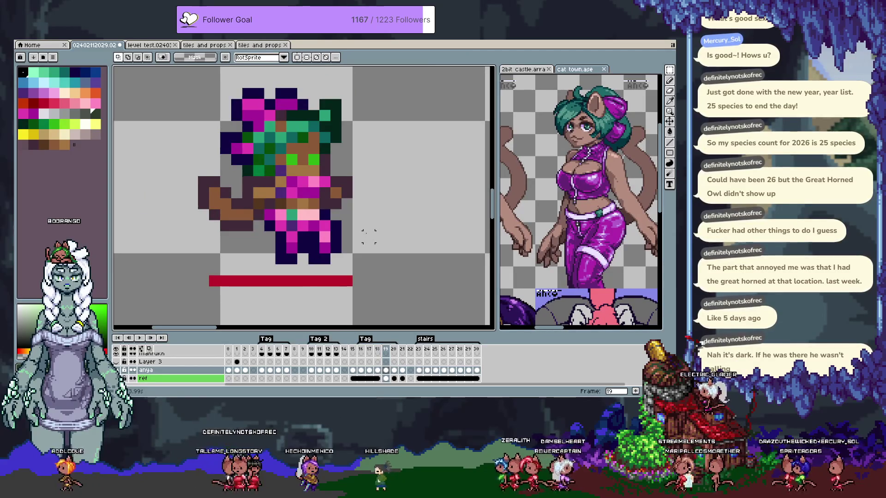
pyautogui.press('.')
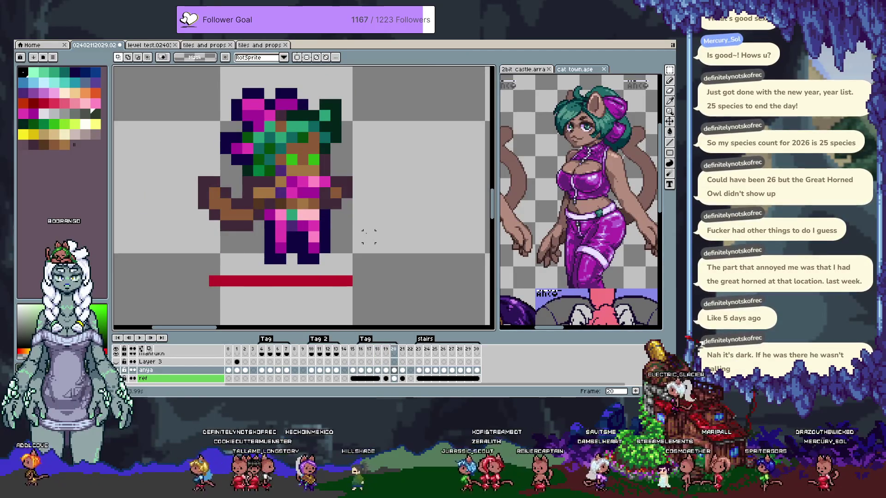
pyautogui.press(',')
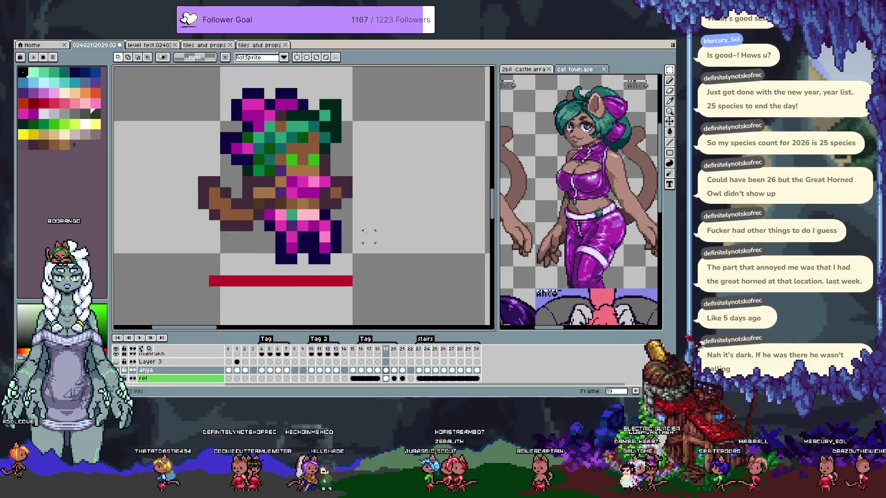
pyautogui.rightClick(387, 350)
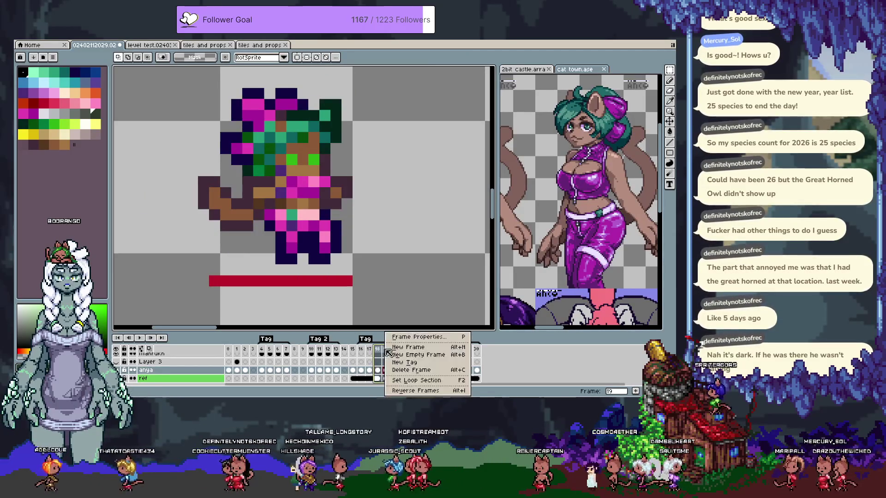
pyautogui.click(420, 391)
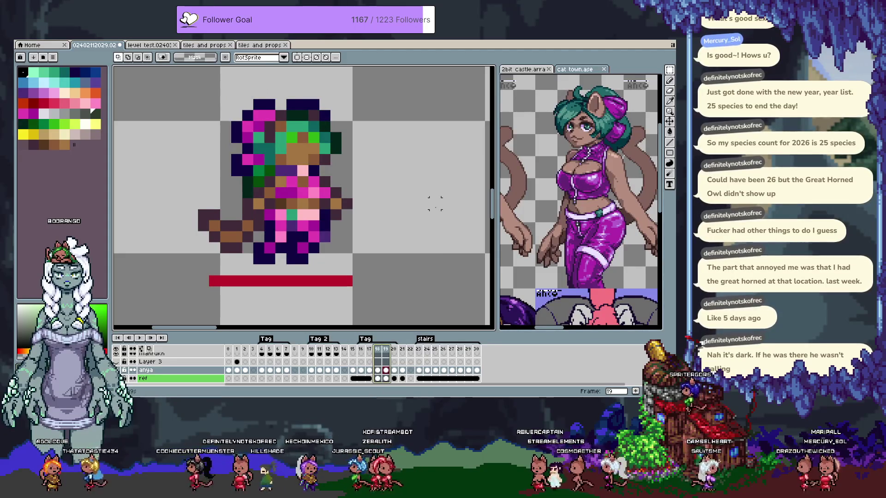
pyautogui.press('.')
pyautogui.press('.')
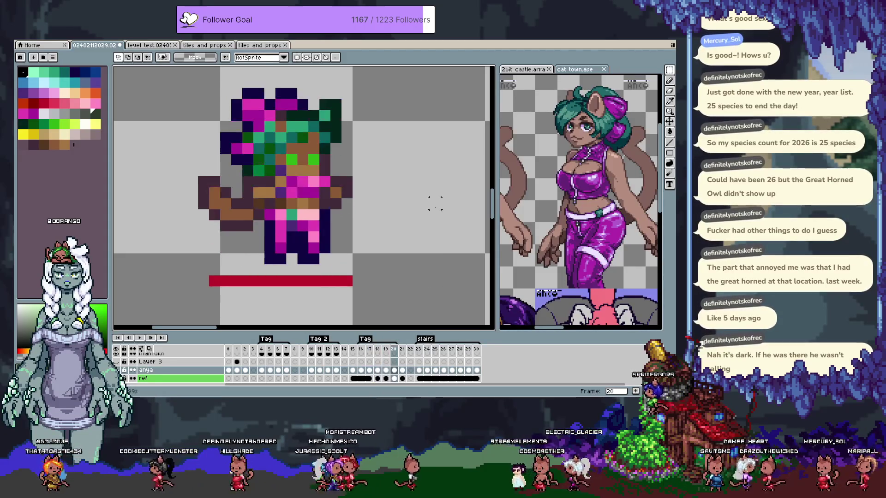
pyautogui.hotkey('ctrl', 'z')
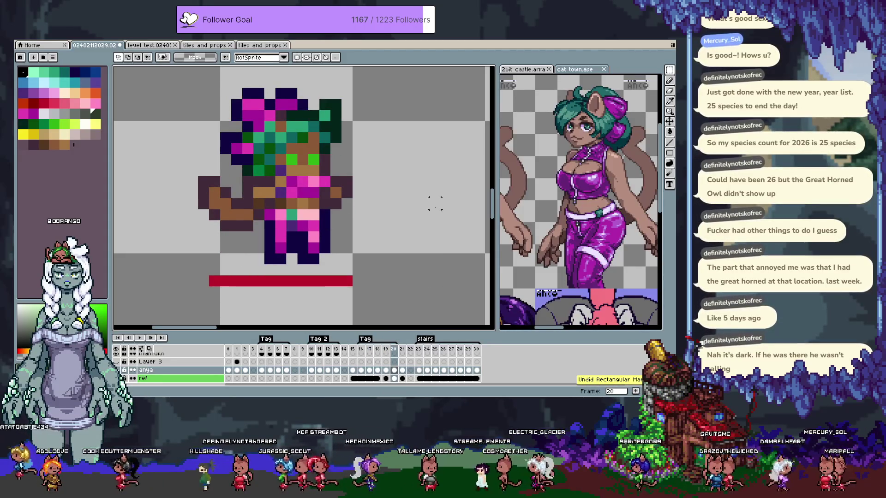
pyautogui.hotkey('ctrl', 'z')
pyautogui.hotkey('ctrl', 'z')
pyautogui.hotkey('ctrl', 'y')
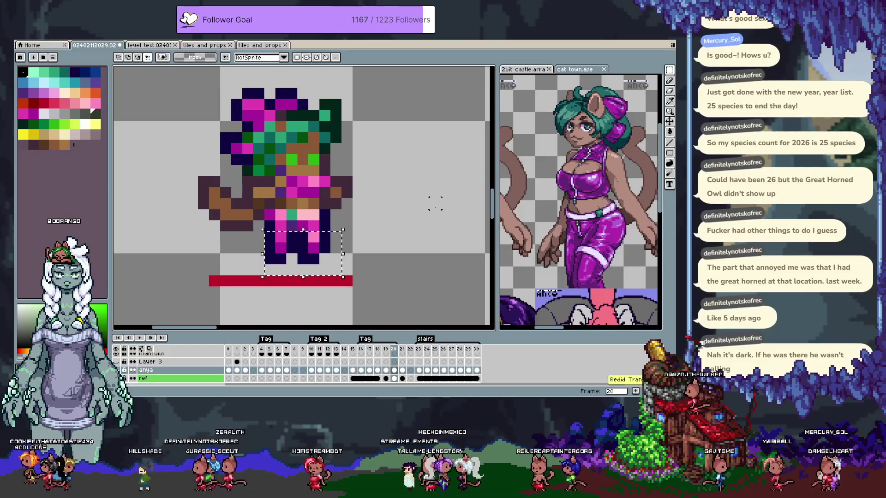
pyautogui.hotkey('ctrl', 'z')
pyautogui.hotkey('ctrl', 'z')
pyautogui.hotkey('ctrl', 'z')
pyautogui.hotkey('ctrl', 'z')
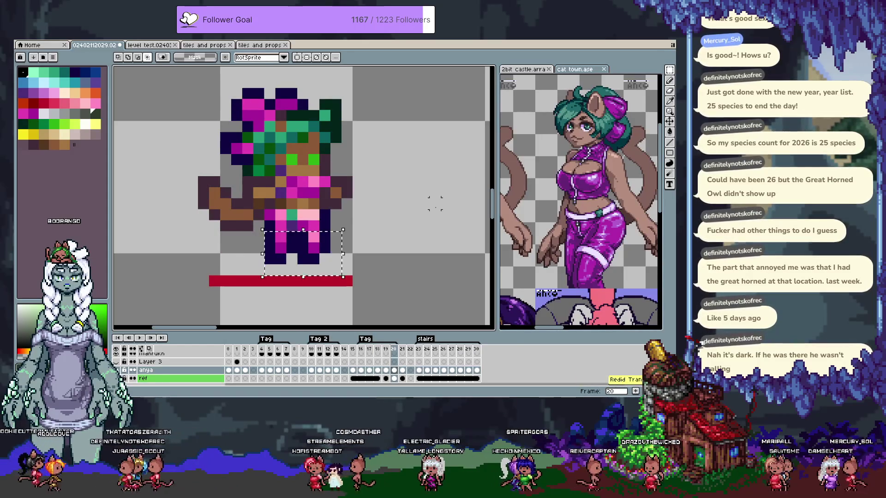
pyautogui.hotkey('ctrl', 'y')
pyautogui.hotkey('ctrl', 'z')
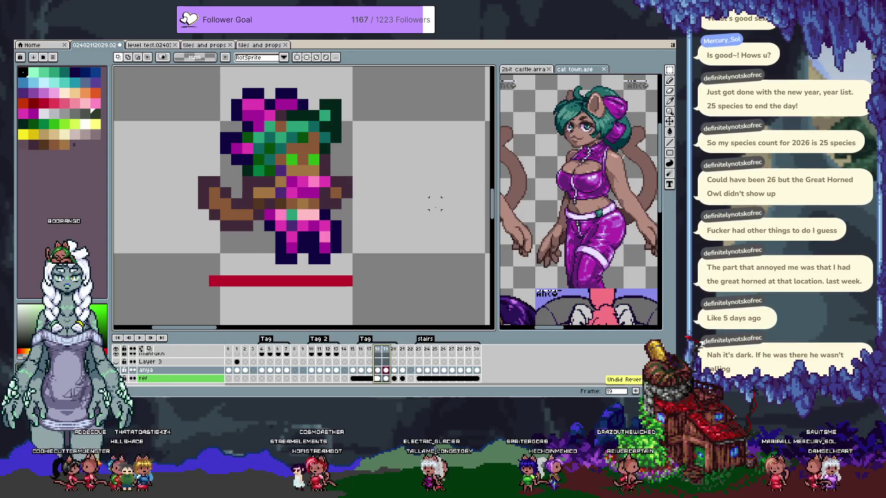
pyautogui.moveTo(400, 349); pyautogui.dragTo(391, 351)
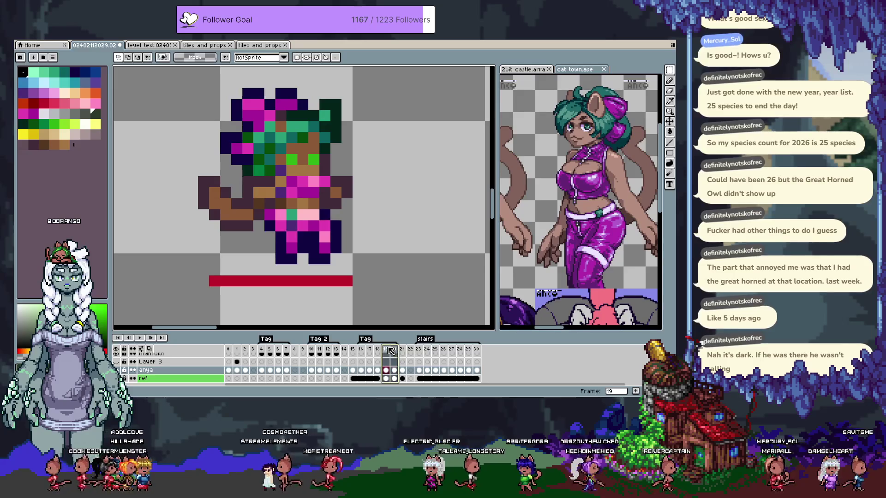
pyautogui.press('Tab')
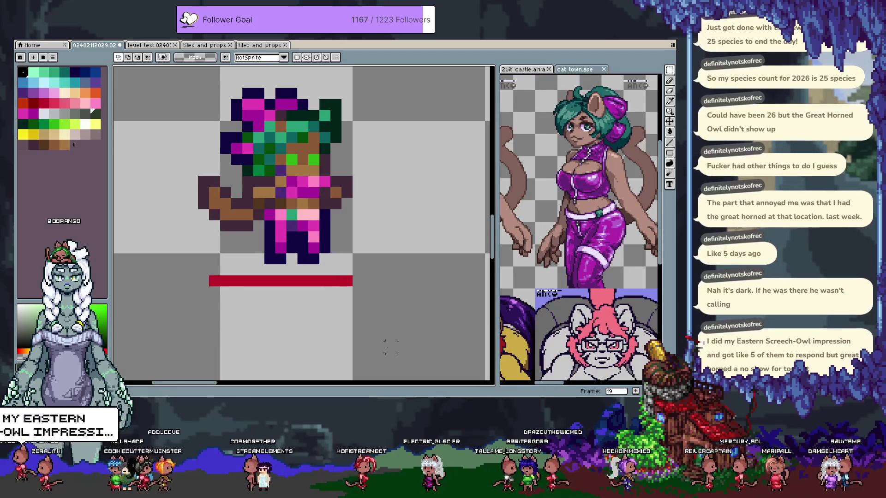
pyautogui.press('Tab')
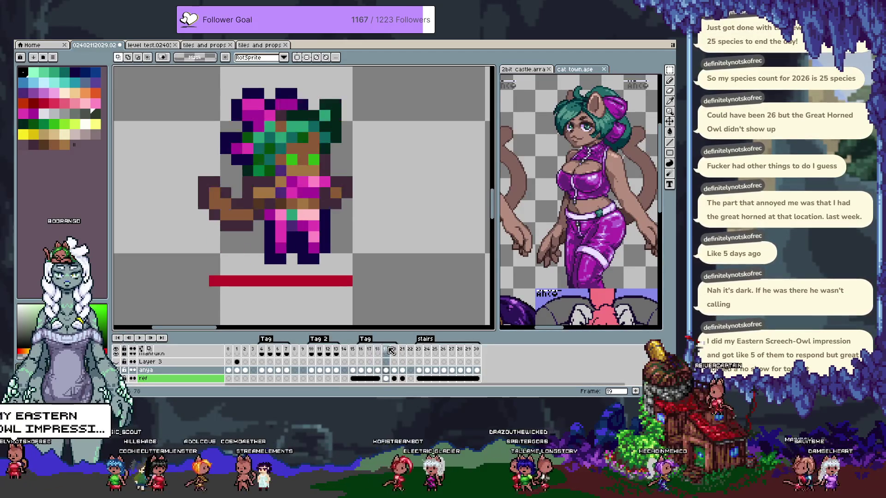
pyautogui.click(391, 351)
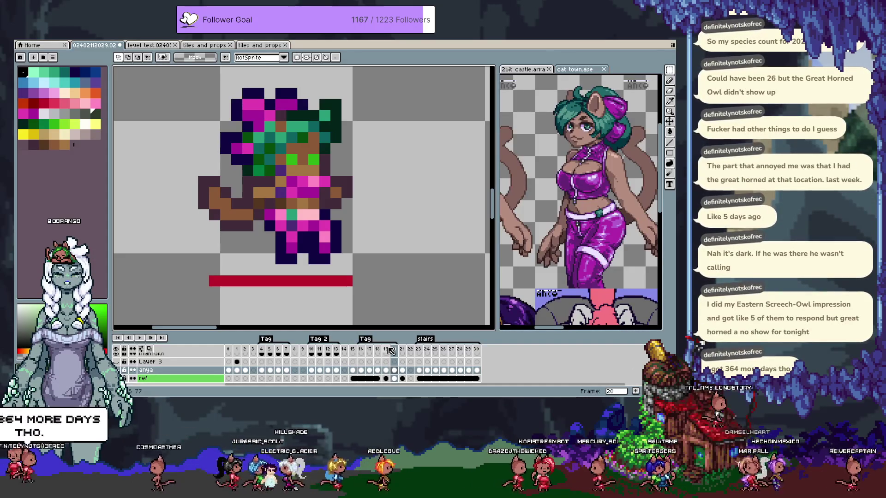
pyautogui.press('Left')
pyautogui.press('Right')
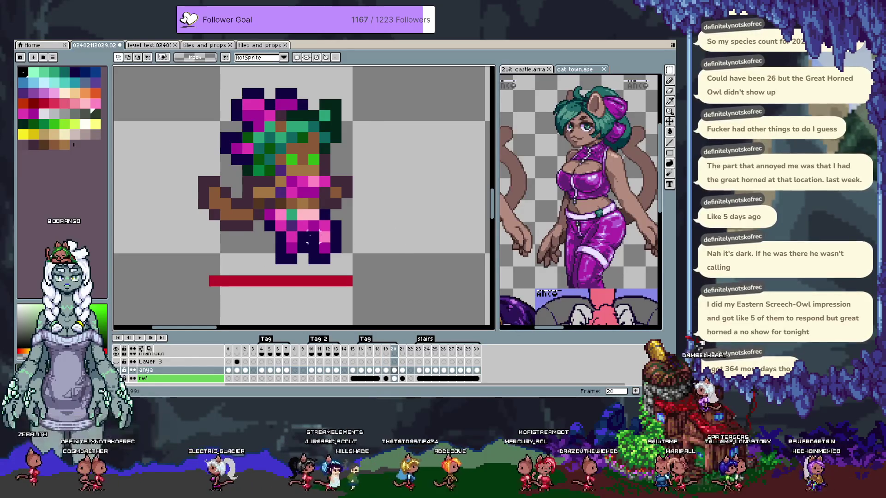
pyautogui.scroll(1, 273, 218)
pyautogui.press('alt')
pyautogui.keyDown('alt'); pyautogui.click(272, 218); pyautogui.keyUp('alt')
pyautogui.click(285, 225)
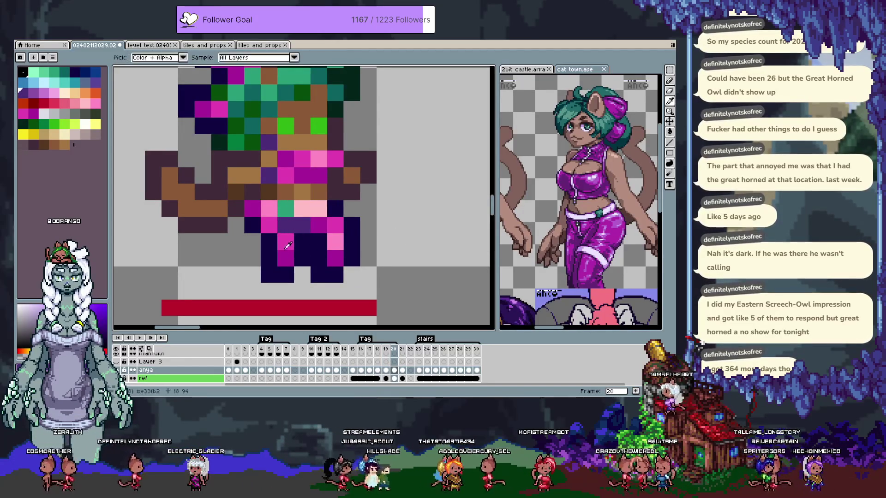
pyautogui.keyDown('alt'); pyautogui.click(257, 223); pyautogui.keyUp('alt')
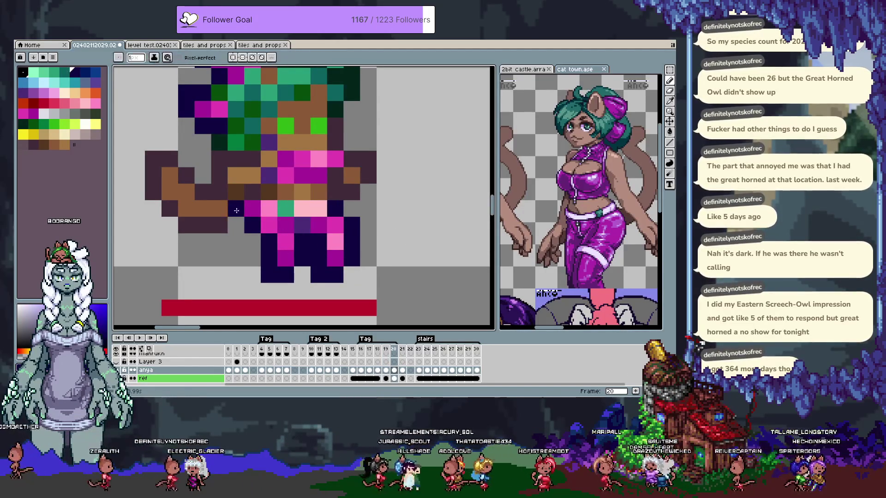
pyautogui.hotkey('ctrl', 'z')
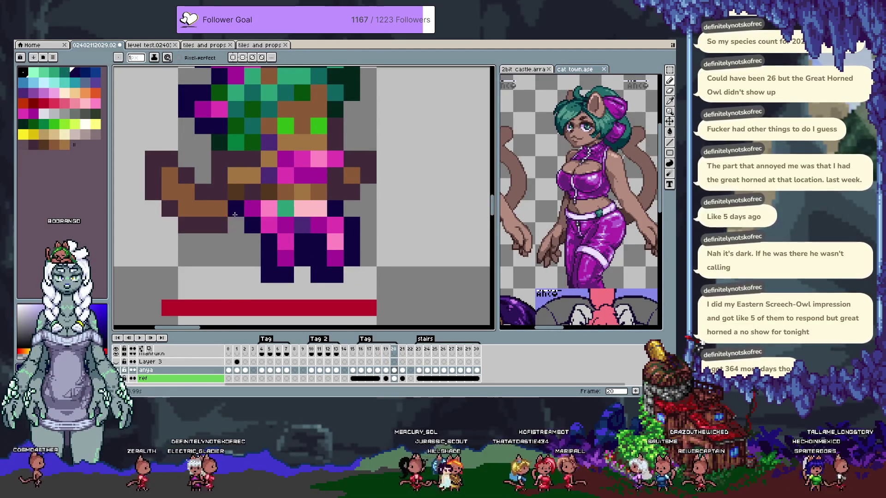
pyautogui.click(235, 287)
pyautogui.press('Right')
pyautogui.press('Left')
pyautogui.press('Left')
pyautogui.press('Right')
pyautogui.press('Right')
pyautogui.press('Left')
pyautogui.press('Left')
pyautogui.moveTo(198, 201)
pyautogui.mouseDown()
pyautogui.moveTo(243, 216)
pyautogui.moveTo(221, 164)
pyautogui.mouseUp()
pyautogui.press('Right')
pyautogui.press('Left')
pyautogui.press('m')
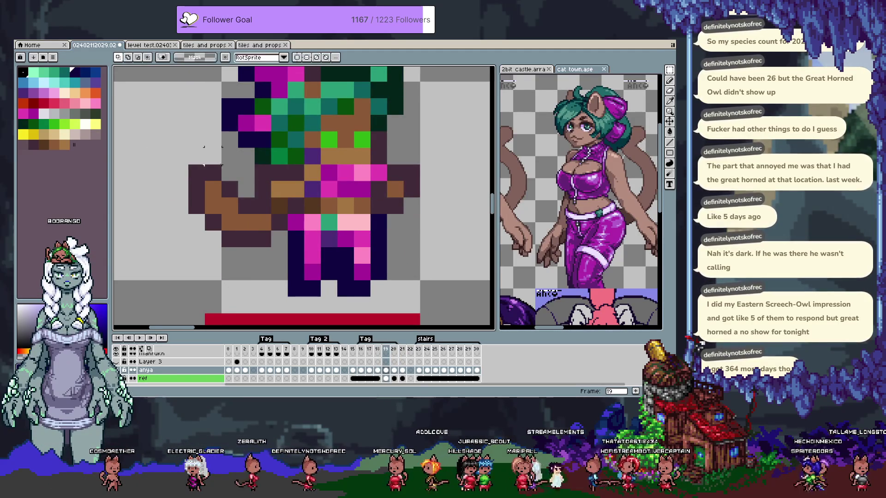
pyautogui.moveTo(221, 214); pyautogui.dragTo(234, 238)
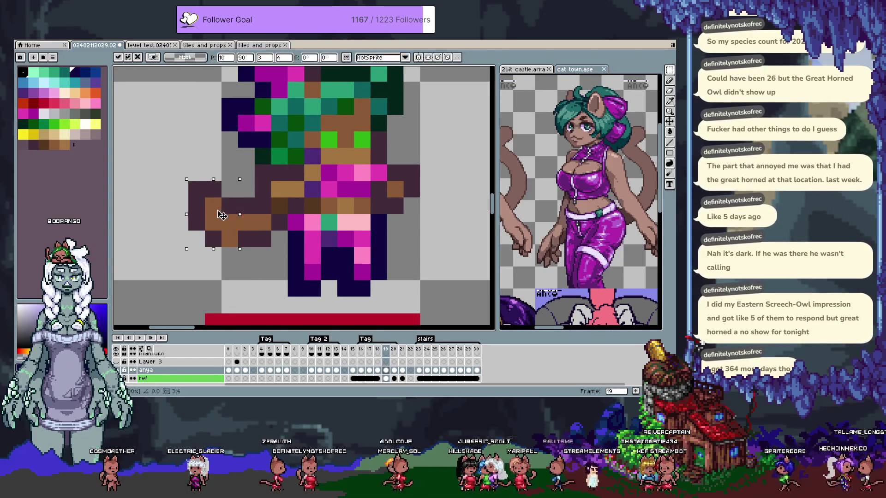
pyautogui.press('b')
pyautogui.hotkey('ctrl', 'z')
pyautogui.scroll(-1, 238, 195)
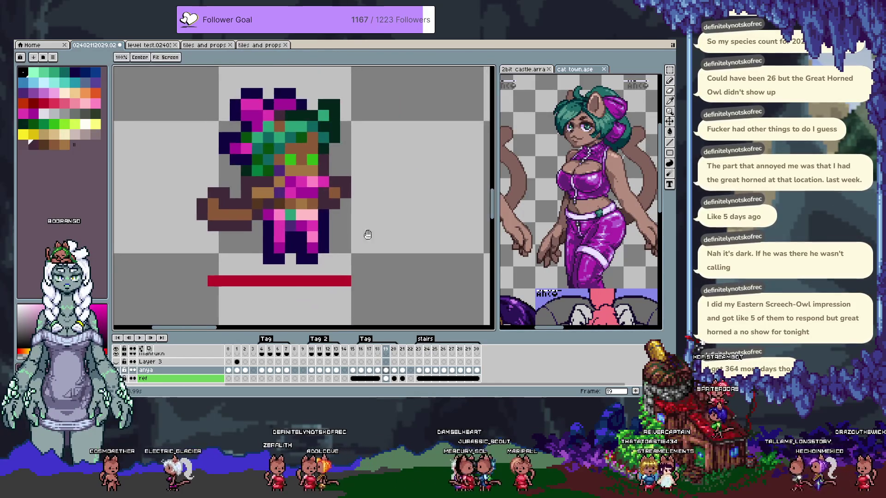
pyautogui.press(',')
pyautogui.press('.')
pyautogui.press('.')
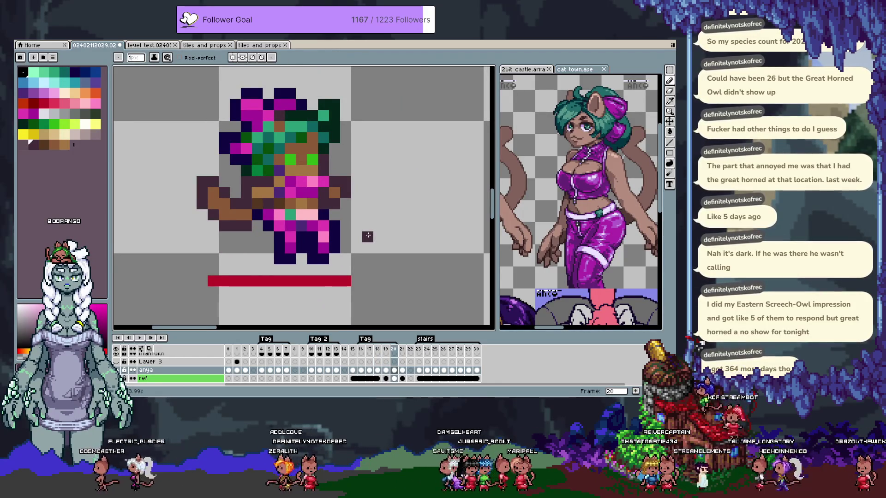
pyautogui.press(',')
pyautogui.press(',')
pyautogui.press('.')
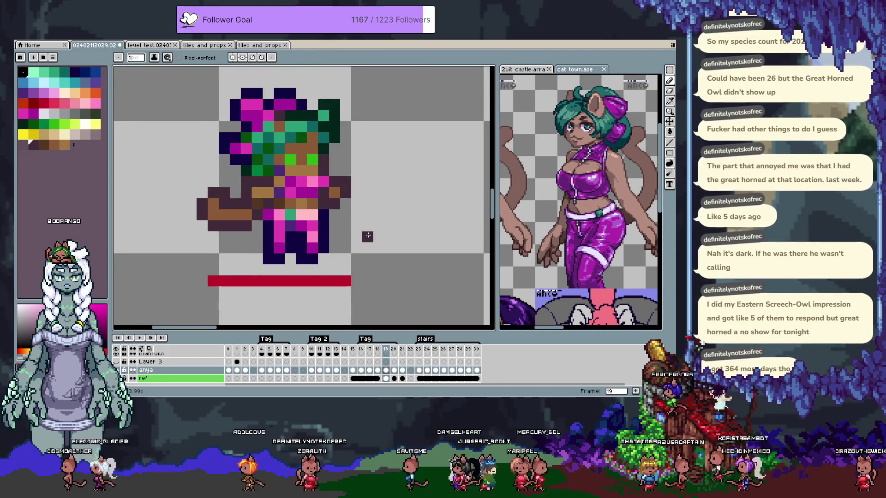
pyautogui.press('m')
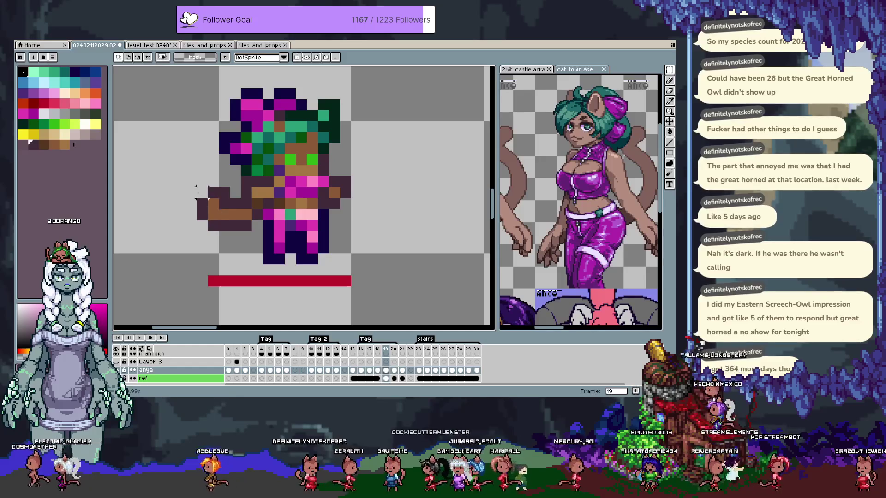
pyautogui.moveTo(195, 197); pyautogui.dragTo(232, 255)
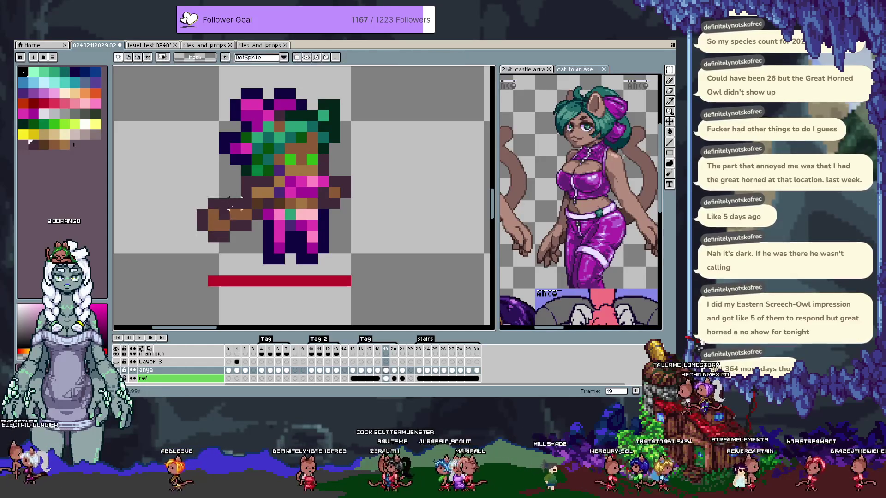
pyautogui.moveTo(229, 219); pyautogui.dragTo(241, 266)
pyautogui.hotkey('ctrl', 'd')
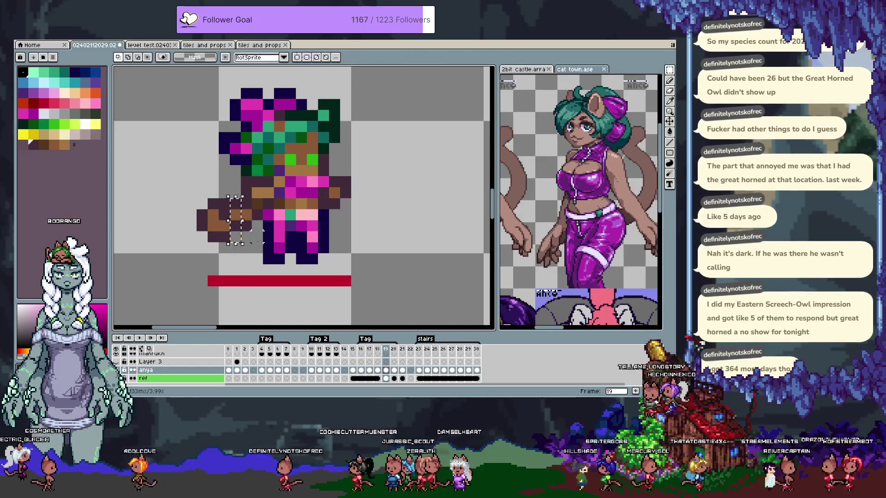
pyautogui.press(',')
pyautogui.press(',')
pyautogui.press('.')
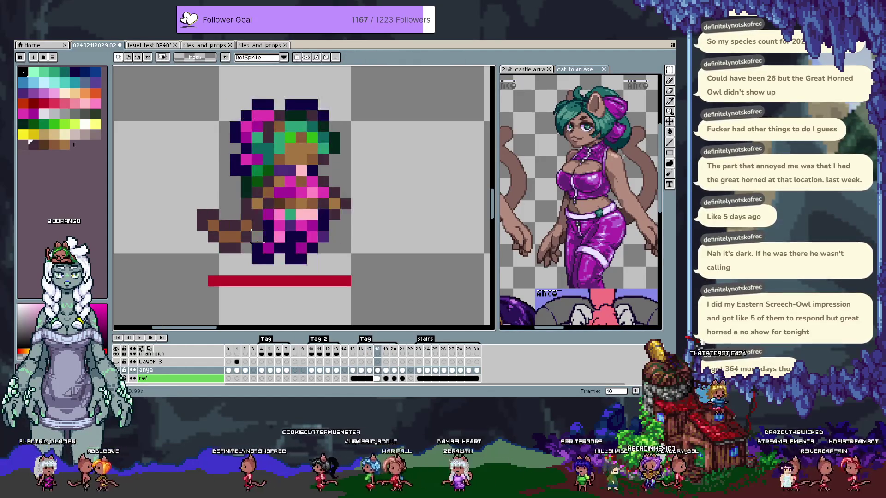
pyautogui.press('.')
pyautogui.press(',')
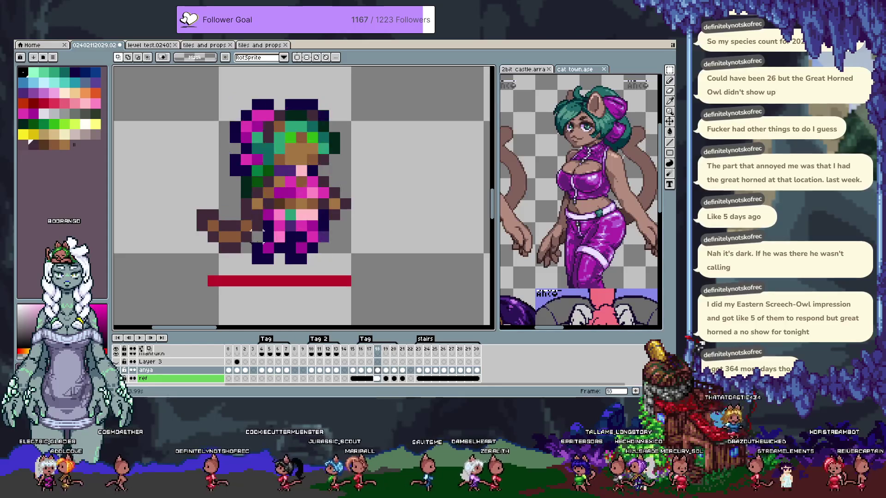
pyautogui.press('b')
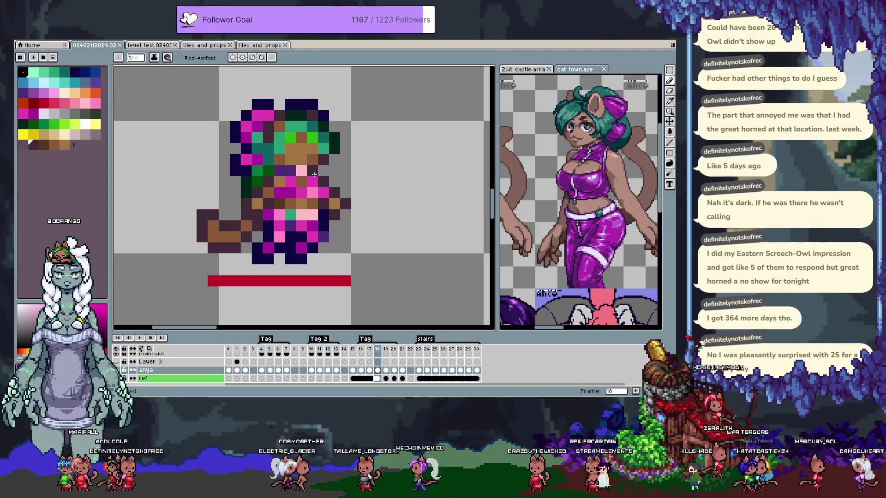
# On frame 20, erase the stray dark pixel at the body's upper-left edge
pyautogui.press(',')
pyautogui.press(',')
pyautogui.press('.')
pyautogui.press('.')
pyautogui.press('.')
pyautogui.press('.')
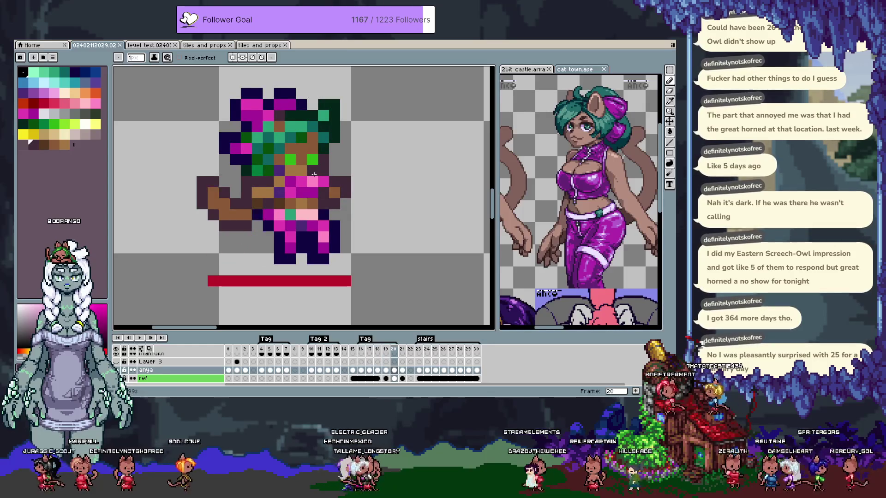
pyautogui.press(',')
pyautogui.press('.')
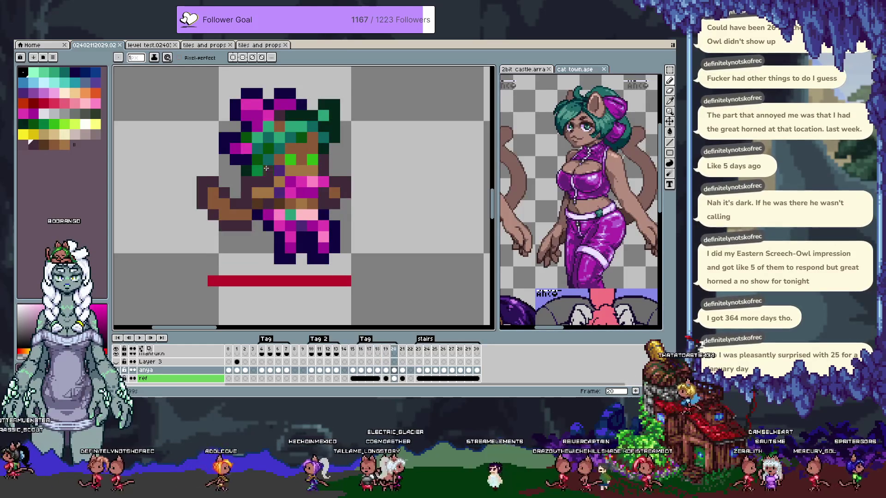
pyautogui.click(202, 182)
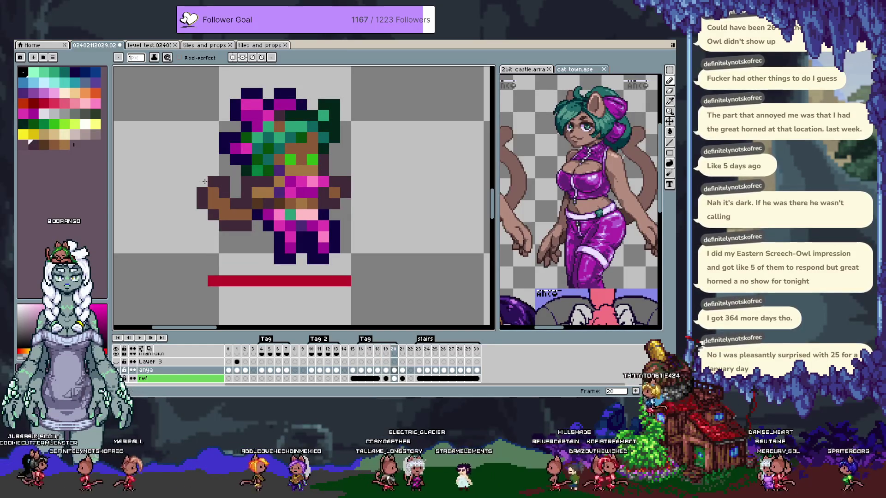
# Try a dark pixel below the fist on frame 19, then undo it
pyautogui.press(',')
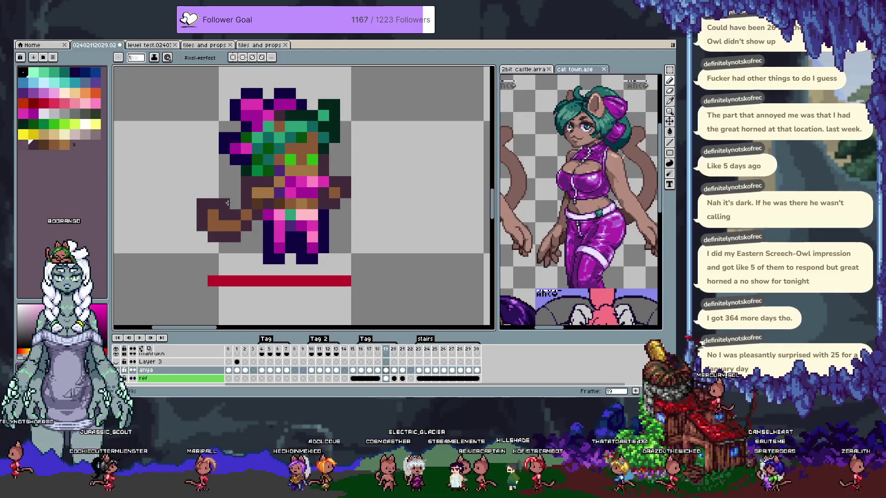
pyautogui.click(175, 251)
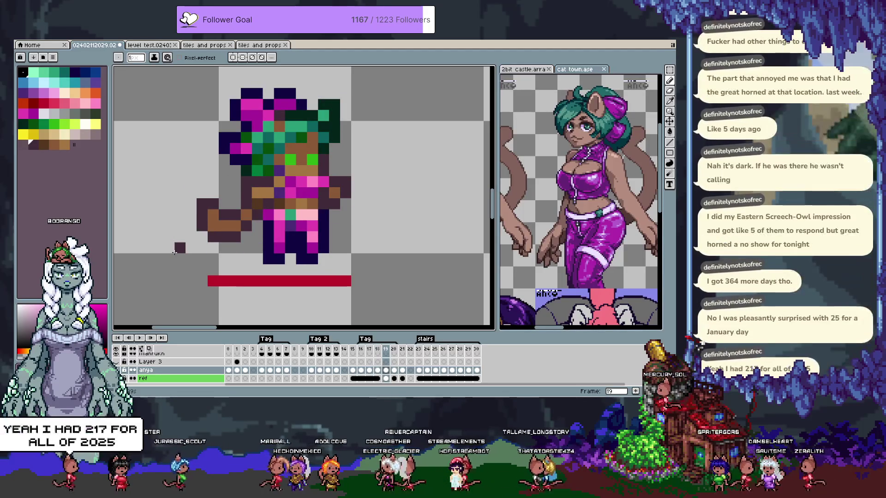
pyautogui.press(',')
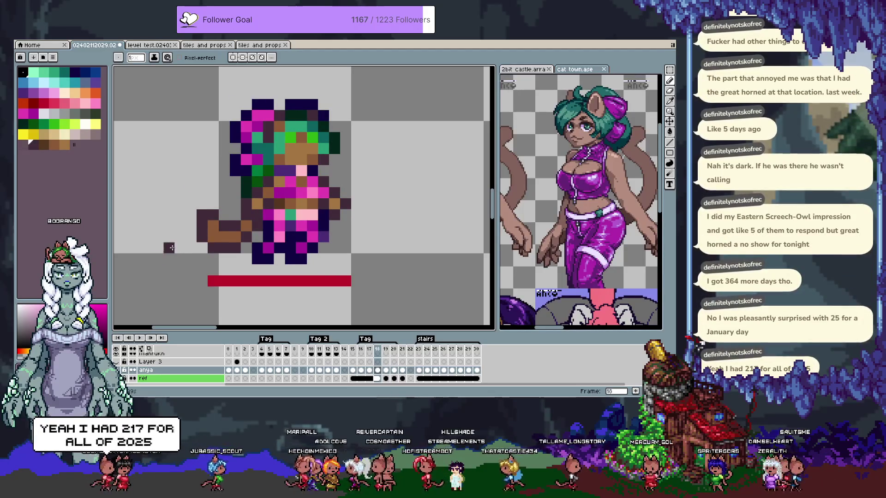
pyautogui.hotkey('ctrl', 'z')
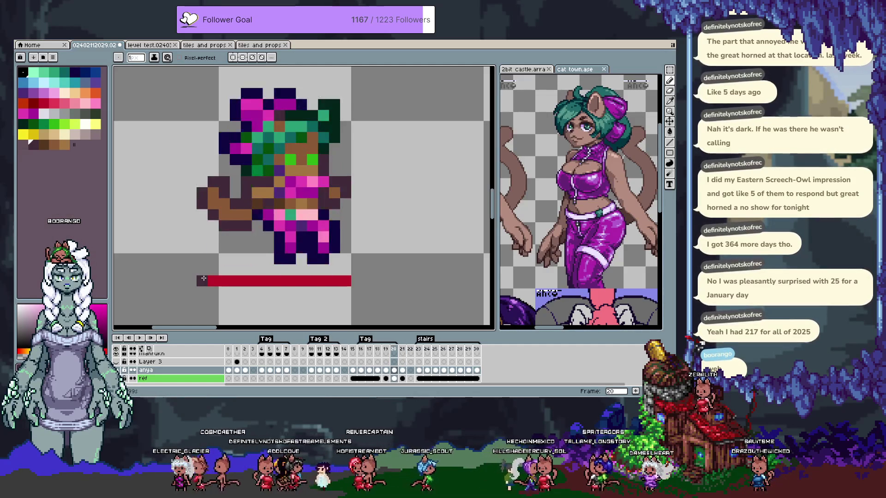
# Flip between frames 18, 19 and 20 to compare poses, ending on frame 19
pyautogui.press('Left')
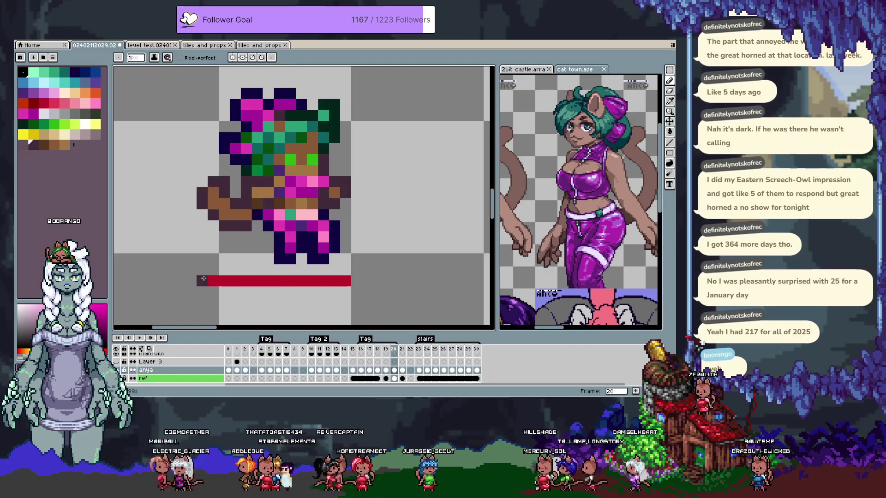
pyautogui.press('Left')
pyautogui.press('Right')
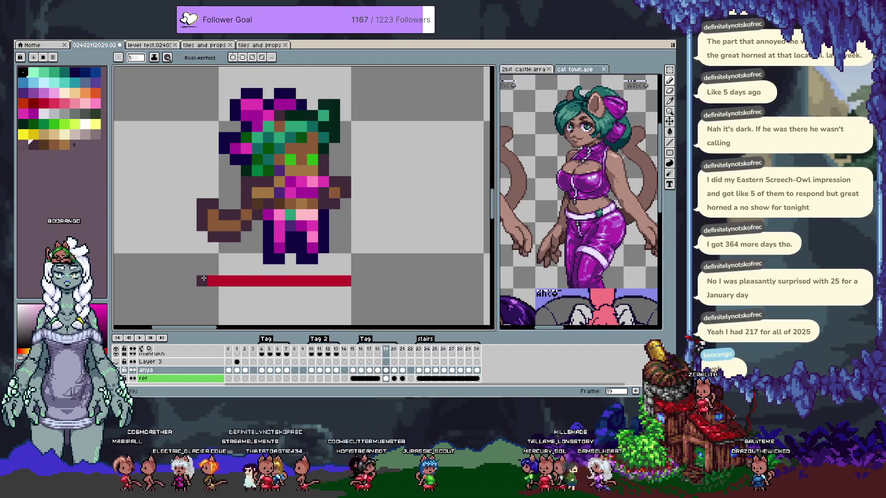
pyautogui.press('Right')
pyautogui.press('Left')
pyautogui.press('Left')
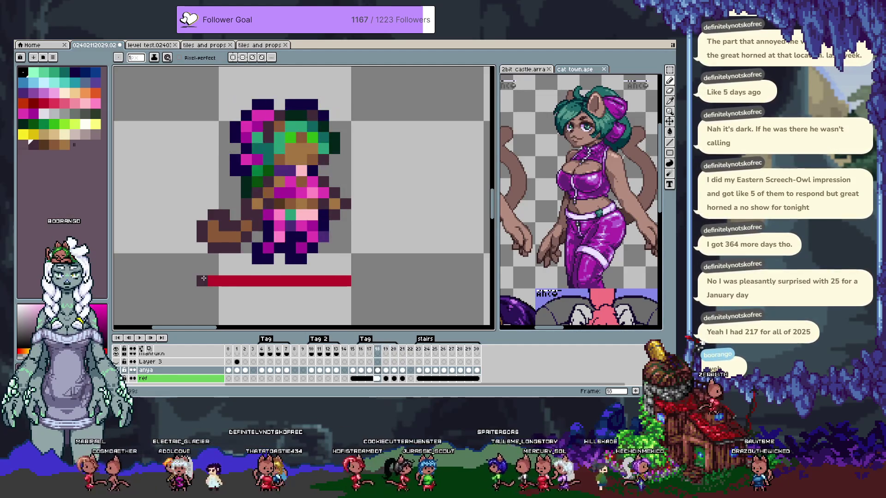
pyautogui.press('Right')
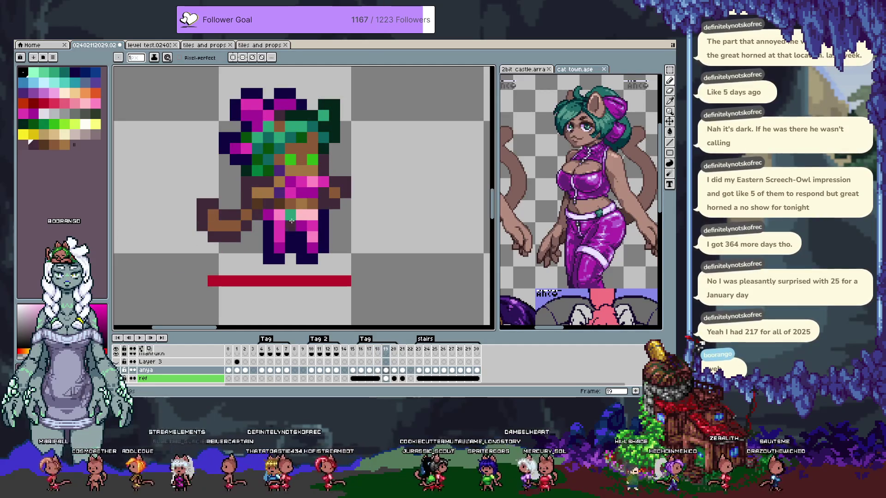
pyautogui.scroll(2, 292, 221)
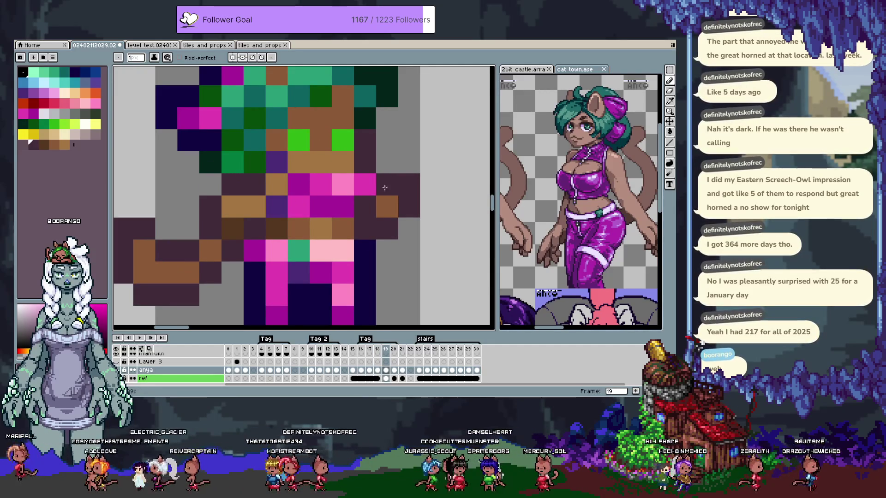
pyautogui.scroll(-3, 416, 225)
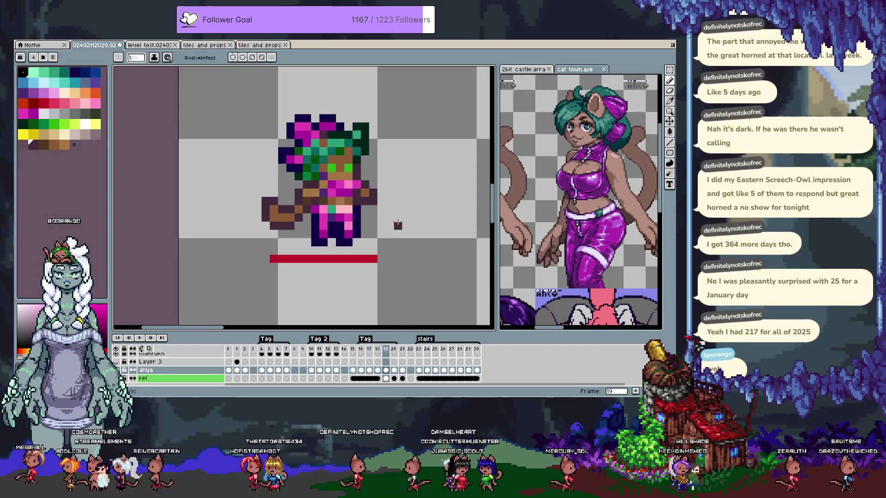
pyautogui.press('Right')
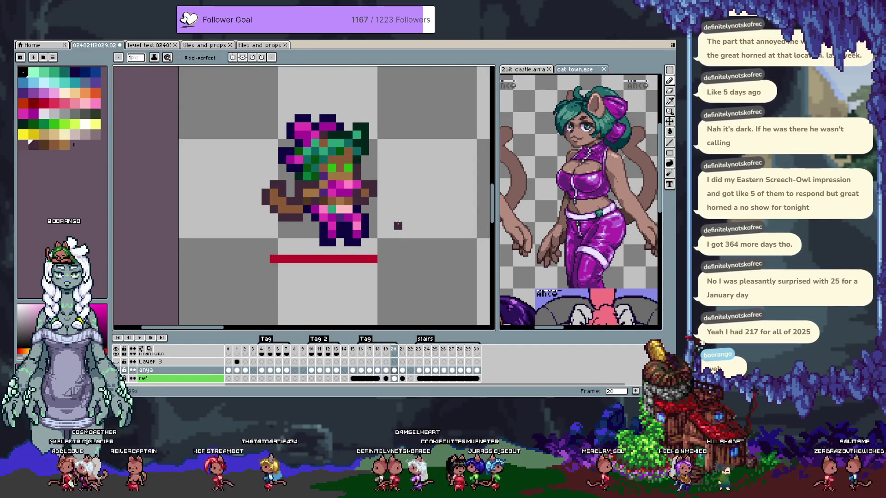
pyautogui.press('Left')
pyautogui.press('Left')
pyautogui.press('Right')
pyautogui.press('Right')
pyautogui.press('Left')
pyautogui.press('Left')
pyautogui.press('Right')
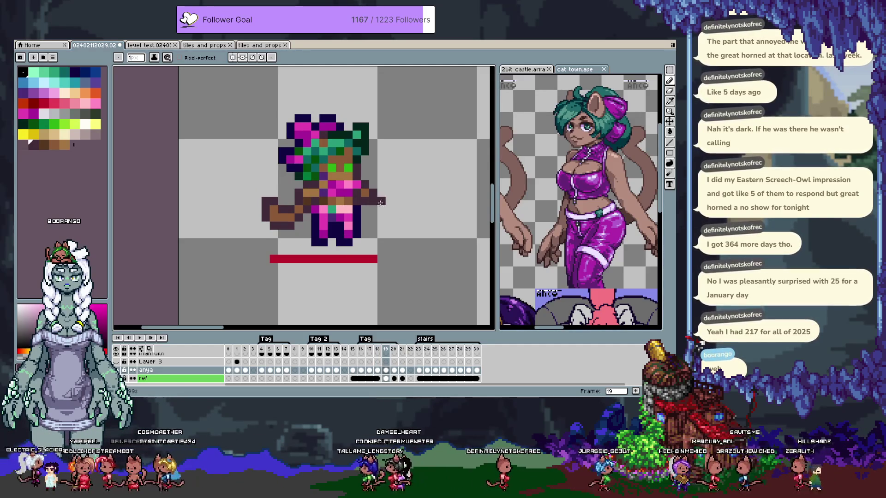
pyautogui.scroll(3, 361, 171)
# Select the pink chest pixels and move them down one row
pyautogui.press('i')
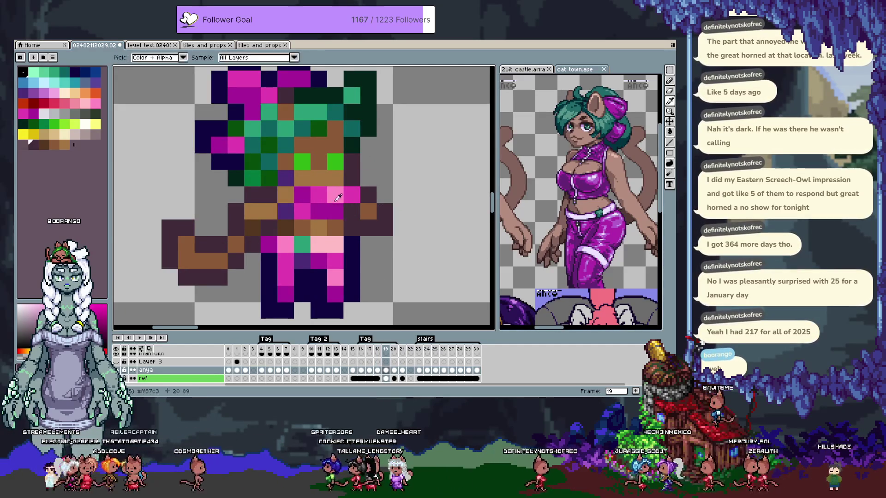
pyautogui.press('b')
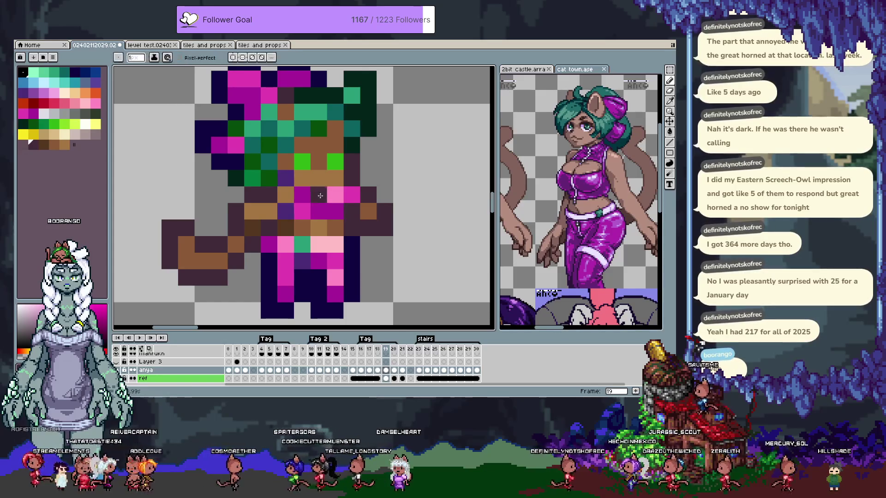
pyautogui.press('m')
pyautogui.moveTo(311, 187); pyautogui.dragTo(361, 221)
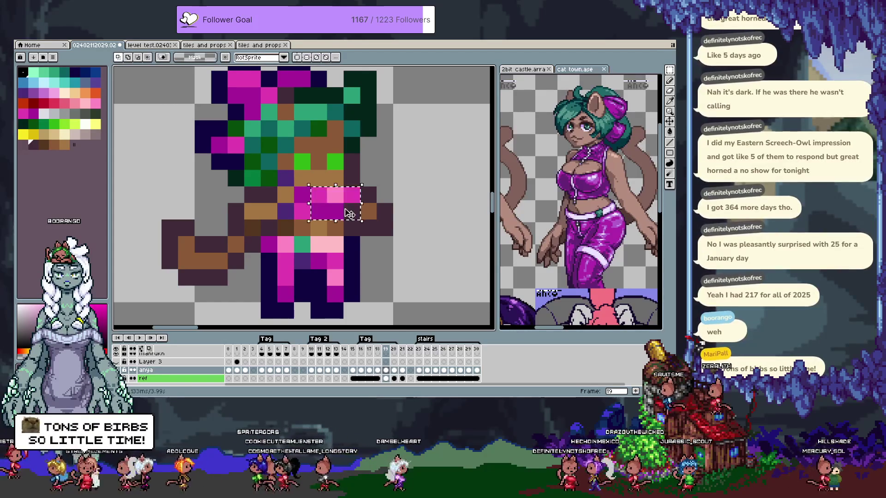
pyautogui.moveTo(310, 187); pyautogui.dragTo(310, 203)
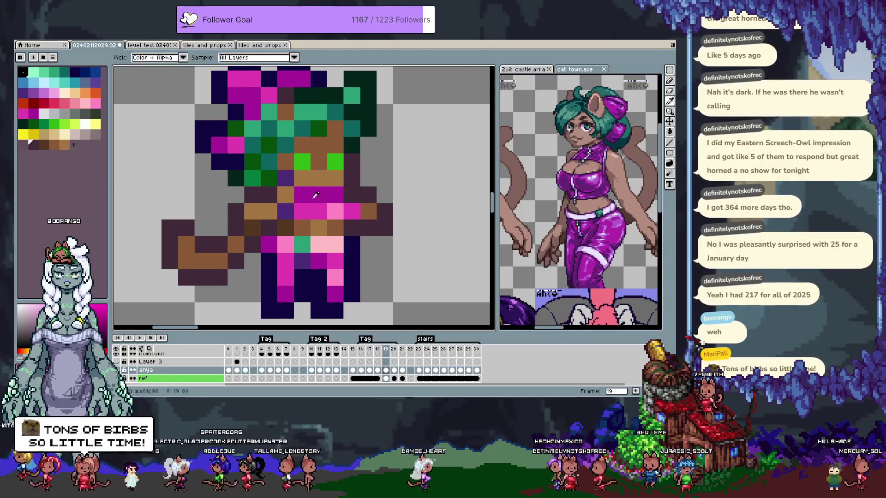
# Touch up the chest with a brown pixel and a hot pink pixel
pyautogui.press('b')
pyautogui.click(307, 200)
pyautogui.hotkey('ctrl', 'z')
pyautogui.keyDown('alt'); pyautogui.click(318, 180); pyautogui.keyUp('alt')
pyautogui.click(325, 190)
pyautogui.keyDown('alt'); pyautogui.click(323, 210); pyautogui.keyUp('alt')
pyautogui.click(299, 201)
pyautogui.scroll(-3, 358, 202)
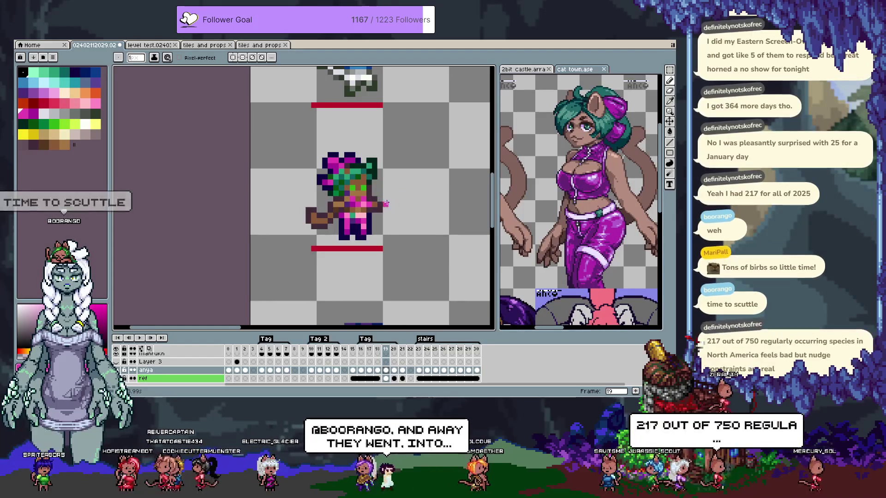
pyautogui.scroll(1, 387, 203)
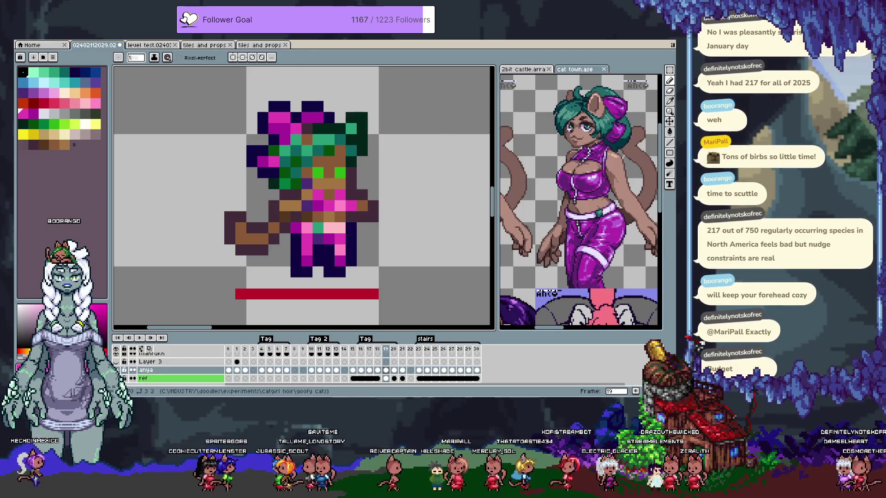
# Extend the pink band across the chest's right side, then pick dark brown
pyautogui.scroll(1, 392, 203)
pyautogui.keyDown('alt'); pyautogui.click(290, 193); pyautogui.keyUp('alt')
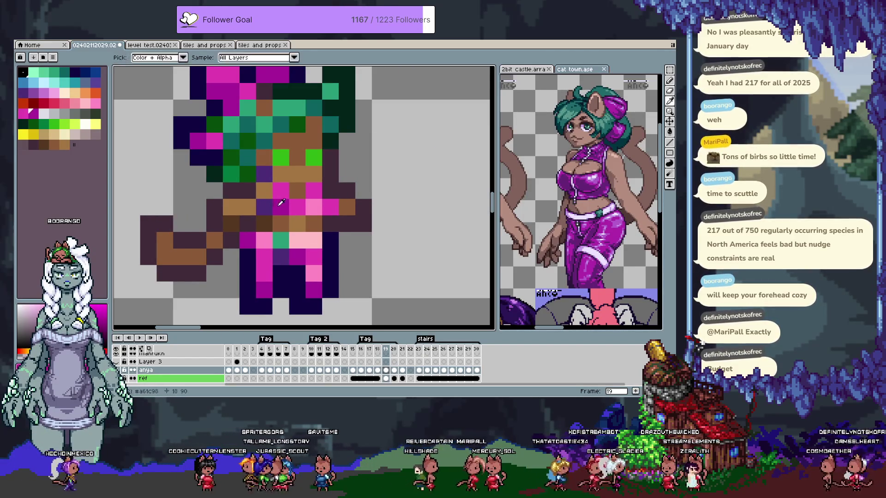
pyautogui.click(286, 198)
pyautogui.moveTo(315, 191); pyautogui.dragTo(331, 205)
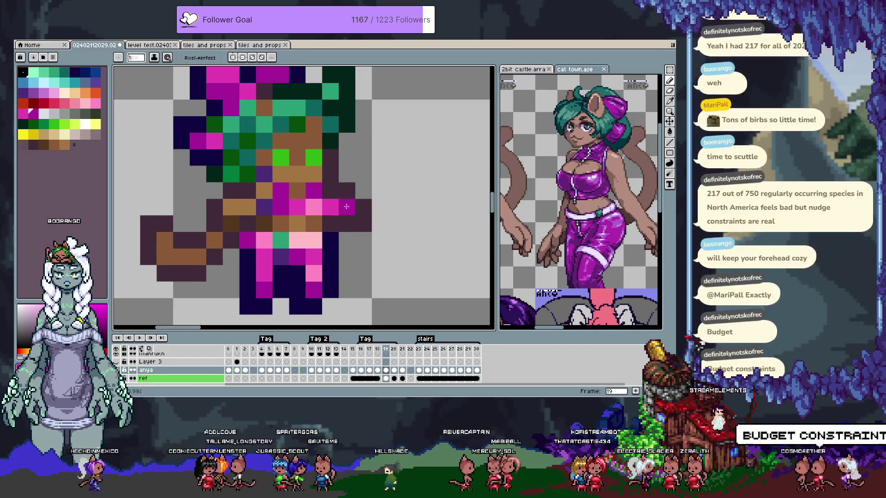
pyautogui.scroll(-1, 376, 189)
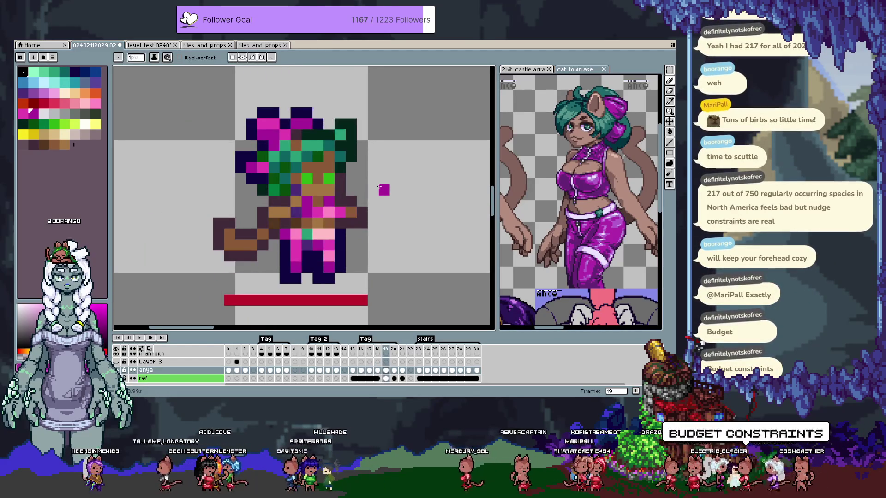
pyautogui.keyDown('alt'); pyautogui.click(339, 202); pyautogui.keyUp('alt')
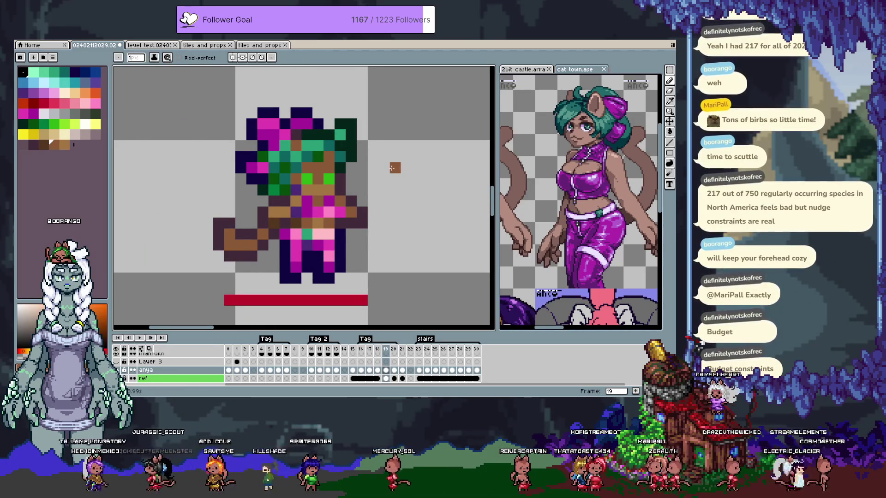
# Compare frames 18, 19 and 20, then save the sprite with Ctrl+S
pyautogui.press('Right')
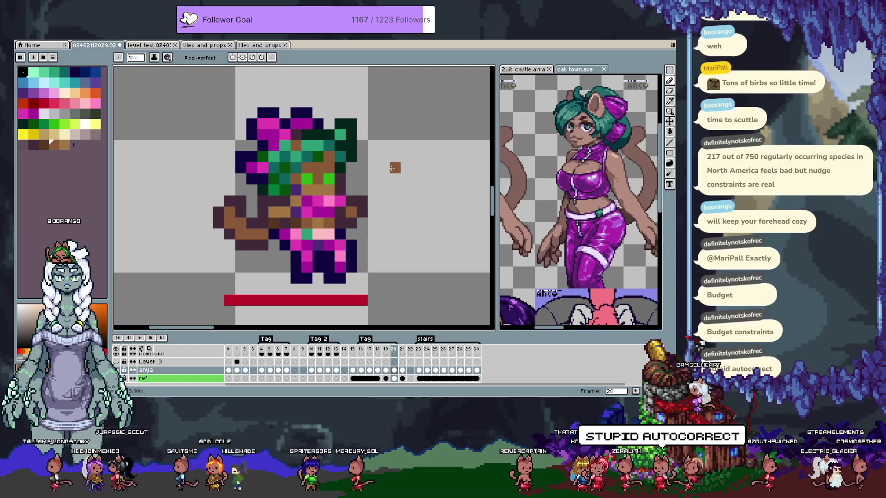
pyautogui.press('Left')
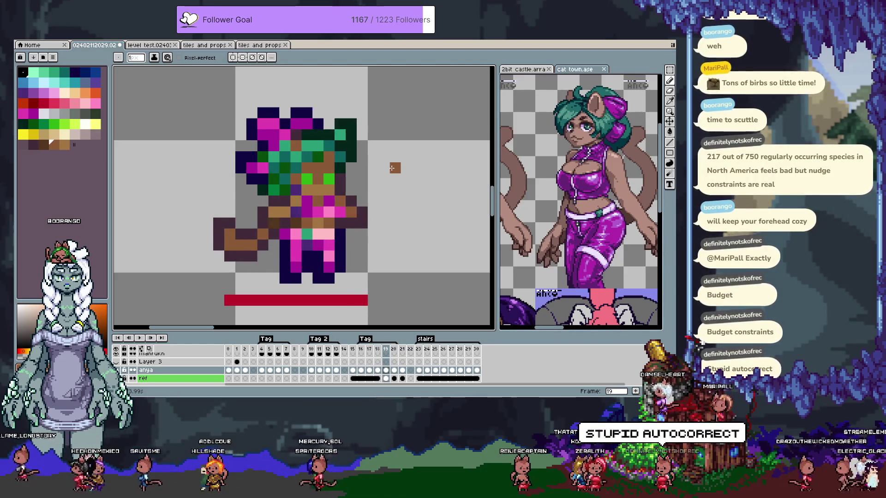
pyautogui.press('Right')
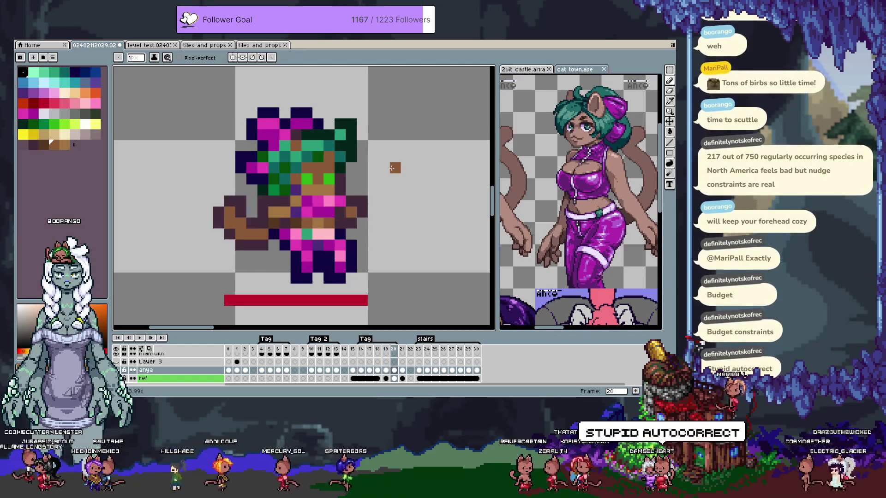
pyautogui.press('Left')
pyautogui.press('Left')
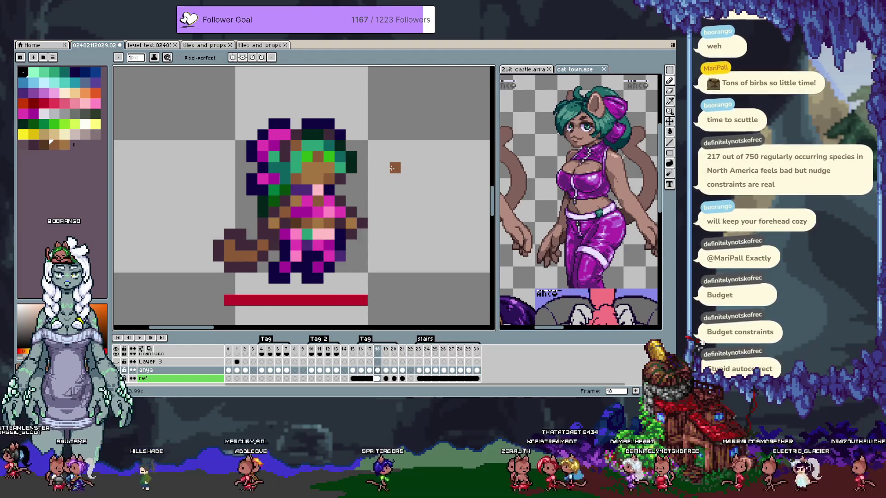
pyautogui.press('Right')
pyautogui.keyDown('alt'); pyautogui.click(282, 245); pyautogui.keyUp('alt')
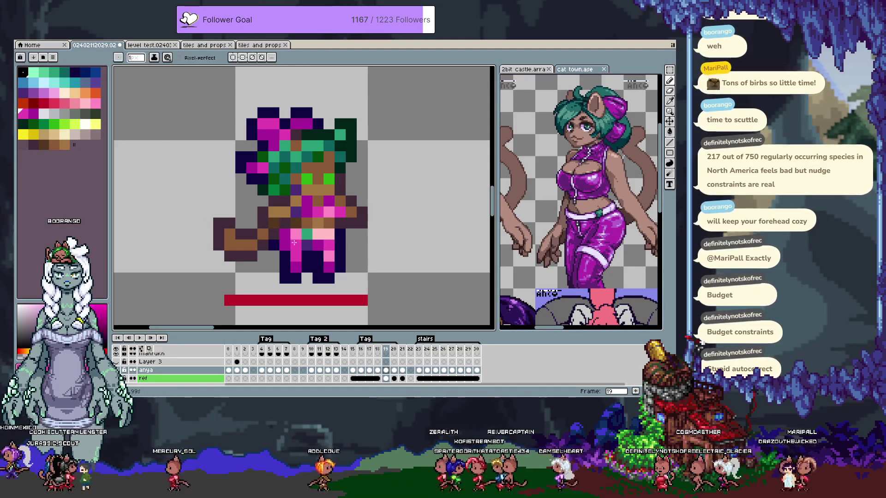
pyautogui.press('Right')
pyautogui.press('Right')
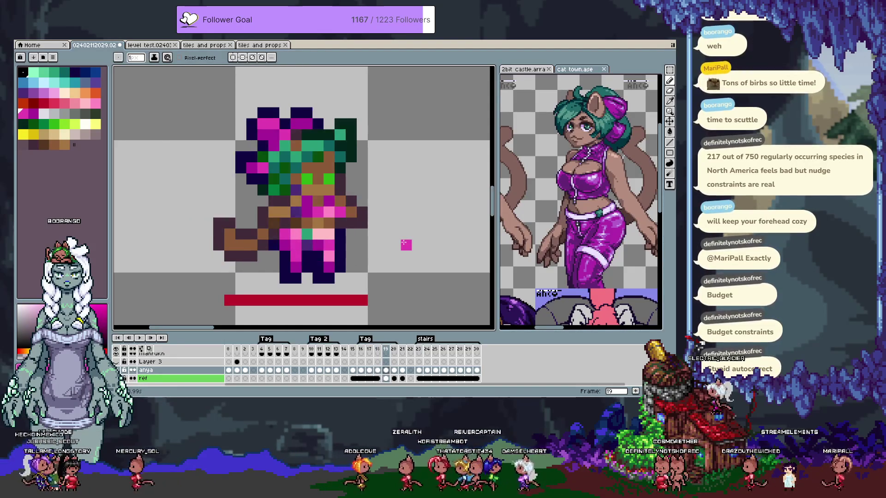
pyautogui.press('Left')
pyautogui.hotkey('ctrl', 's')
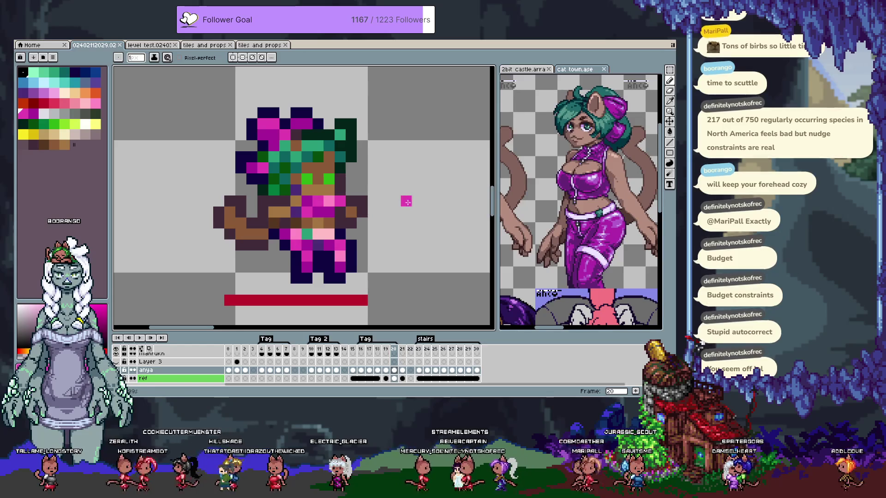
# Flip between frames 19, 20 and 21 to compare the chibi's poses
pyautogui.hscroll(-1, 351, 225)
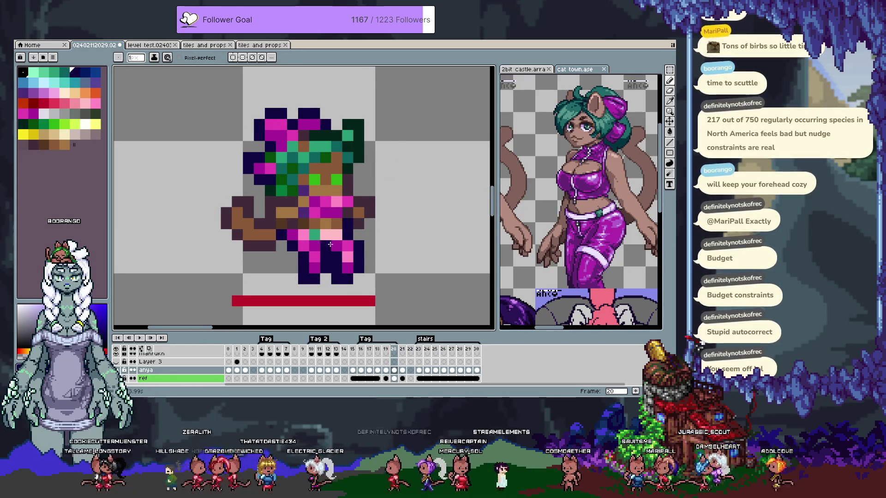
pyautogui.scroll(-3, 351, 226)
pyautogui.scroll(1, 369, 229)
pyautogui.press('Left')
pyautogui.press('Right')
pyautogui.press('Left')
pyautogui.press('Right')
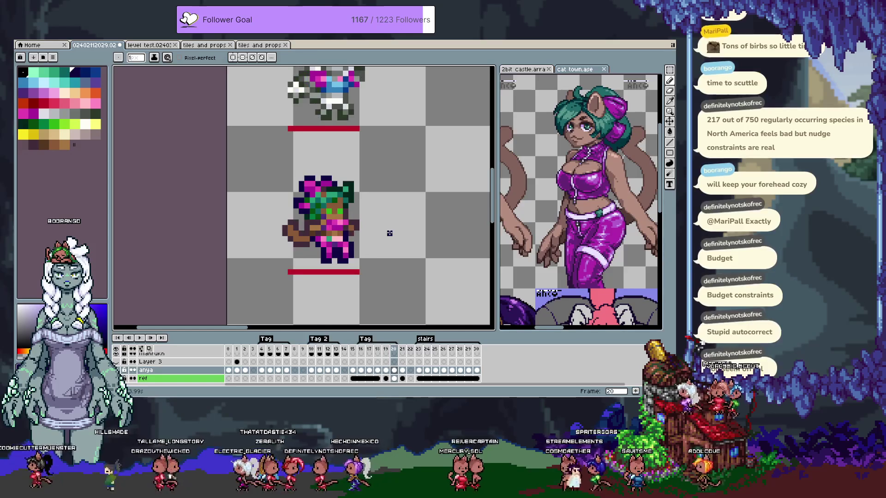
pyautogui.press('Right')
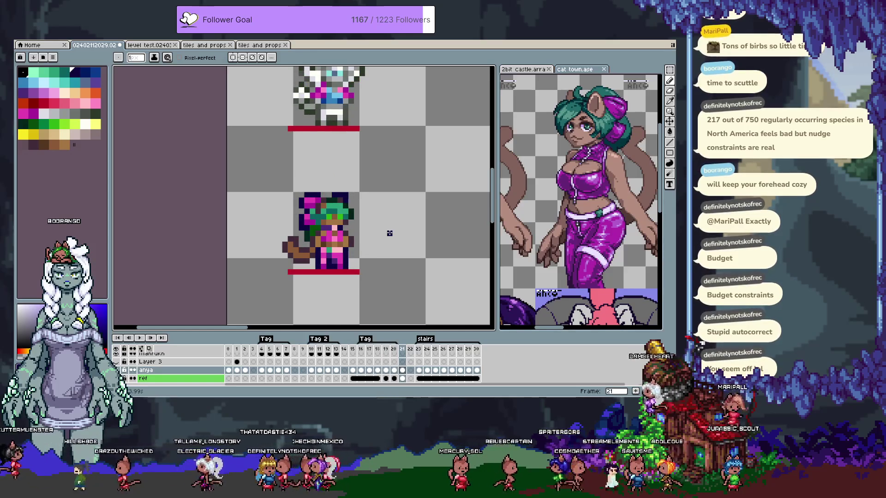
pyautogui.press('Left')
pyautogui.press('Left')
pyautogui.press('Right')
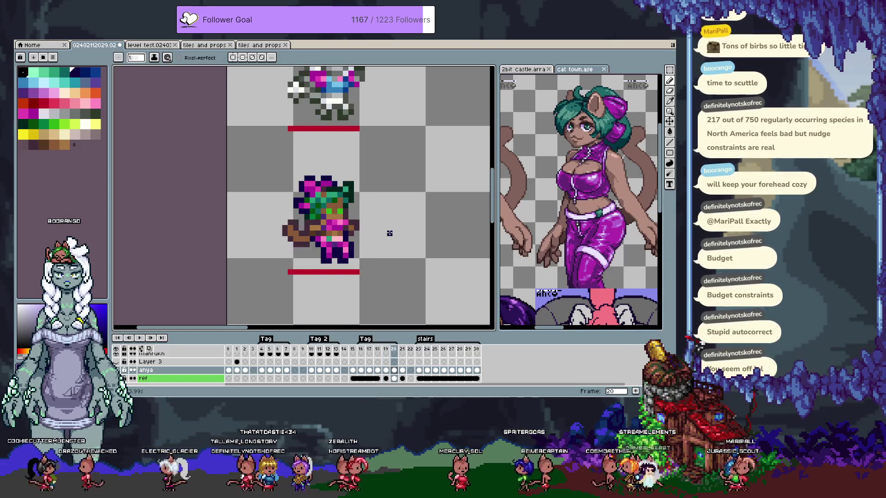
pyautogui.press('Left')
# Sample the two magenta shades and the brown colour from the sprite
pyautogui.scroll(2, 329, 215)
pyautogui.press('i')
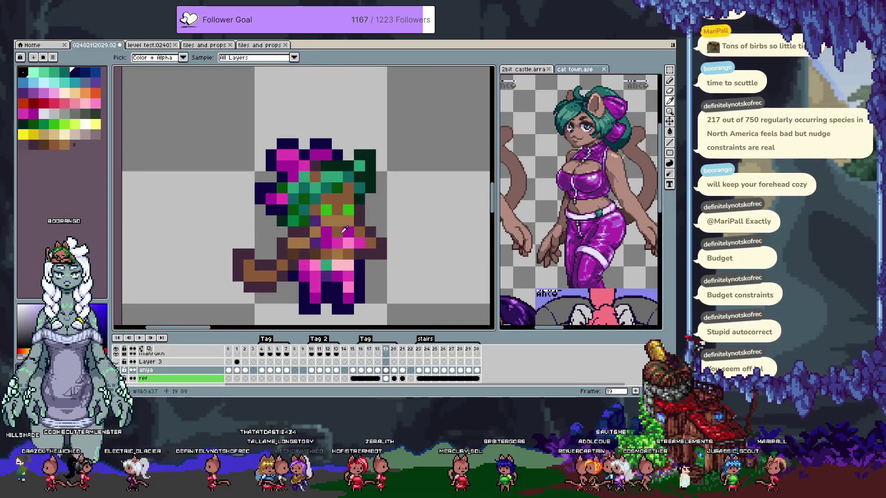
pyautogui.press('b')
pyautogui.keyDown('alt'); pyautogui.click(338, 233); pyautogui.keyUp('alt')
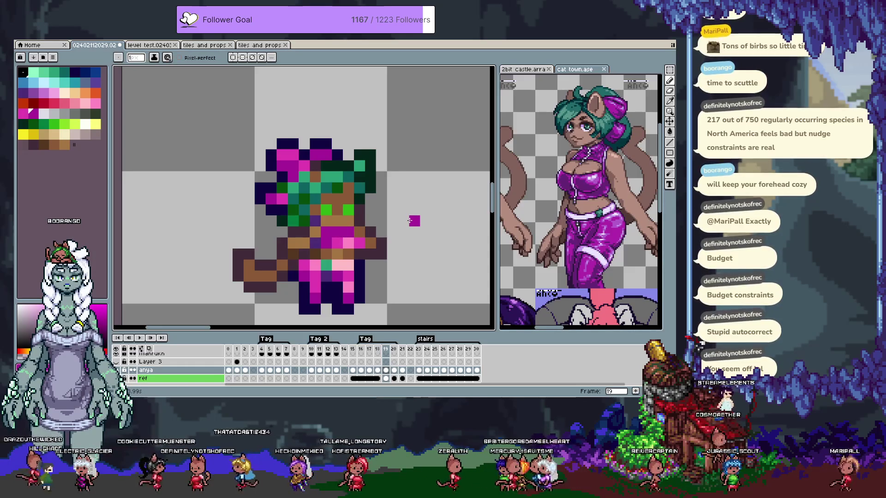
pyautogui.keyDown('alt'); pyautogui.click(329, 230); pyautogui.keyUp('alt')
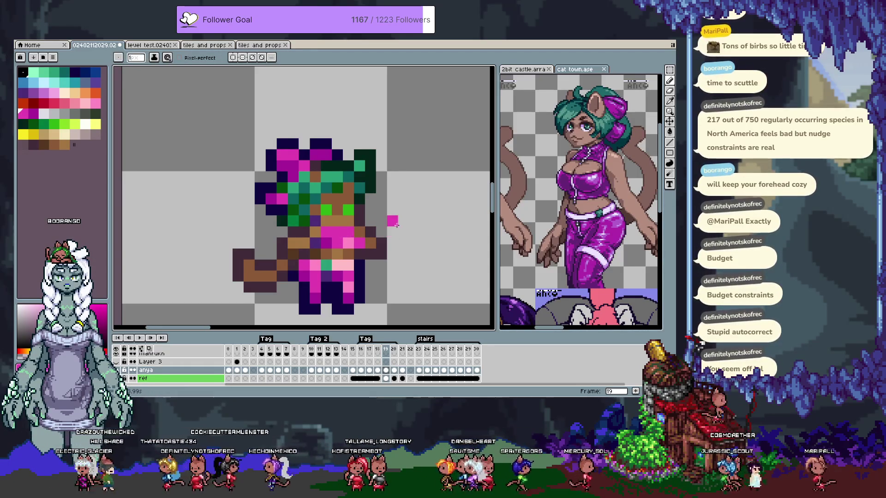
pyautogui.keyDown('alt'); pyautogui.click(366, 222); pyautogui.keyUp('alt')
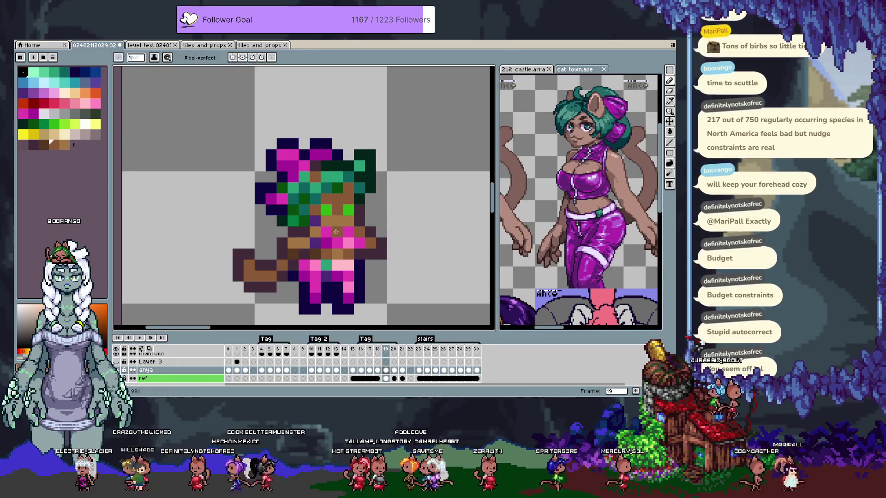
pyautogui.scroll(-4, 366, 222)
# On frame 18, zoom in and repaint pixels with the two magenta shades
pyautogui.press(',')
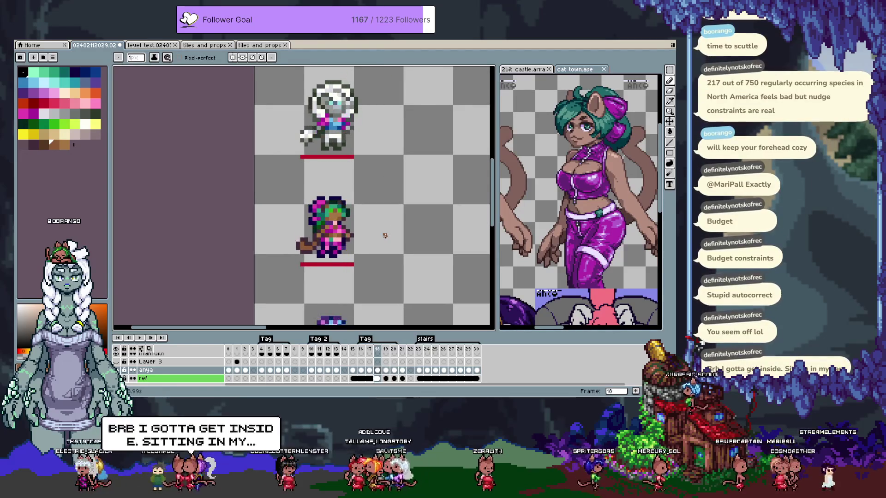
pyautogui.scroll(1, 353, 235)
pyautogui.scroll(2, 352, 235)
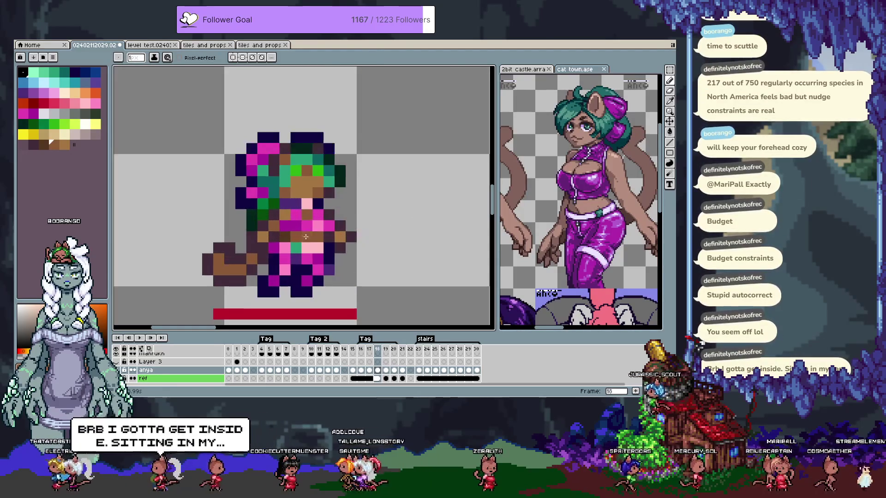
pyautogui.keyDown('alt'); pyautogui.click(298, 219); pyautogui.keyUp('alt')
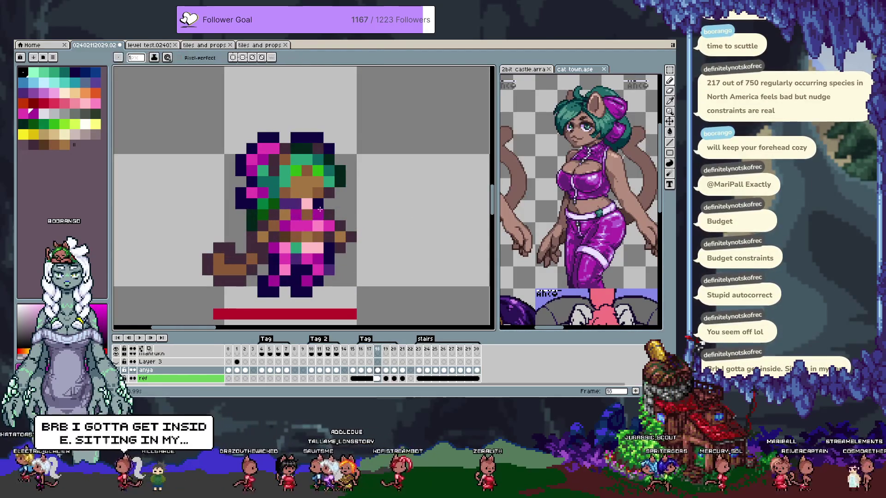
pyautogui.keyDown('alt'); pyautogui.click(291, 216); pyautogui.keyUp('alt')
pyautogui.scroll(-3, 295, 233)
# Step through frames 17 to 21 to check the touched-up frame 18
pyautogui.press(',')
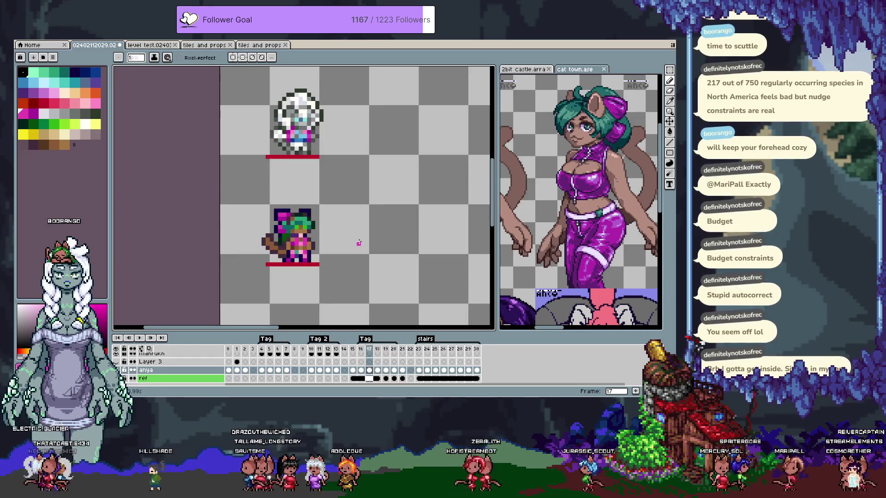
pyautogui.press('.')
pyautogui.press('.')
pyautogui.press('.')
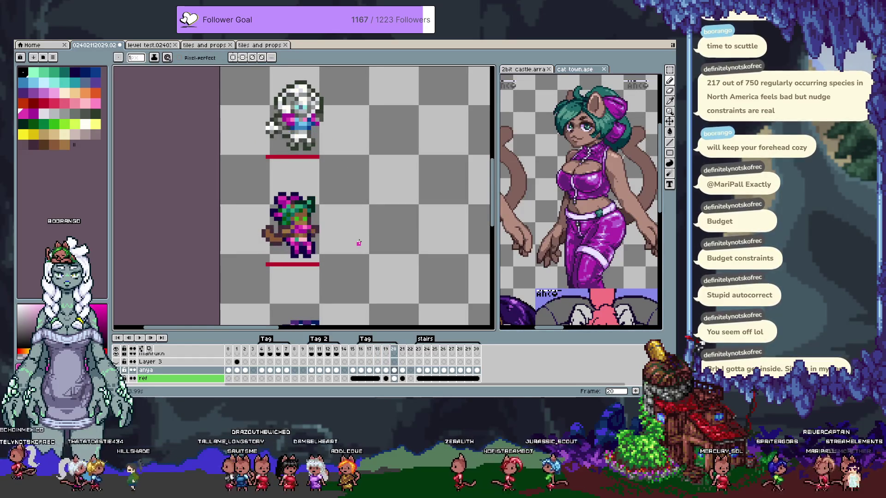
pyautogui.press('.')
pyautogui.rightClick(359, 243)
pyautogui.click(359, 244)
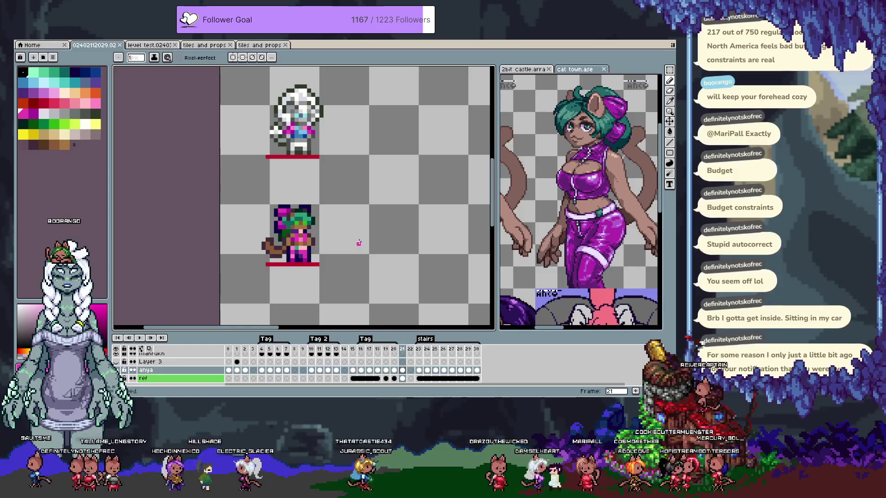
pyautogui.press('i')
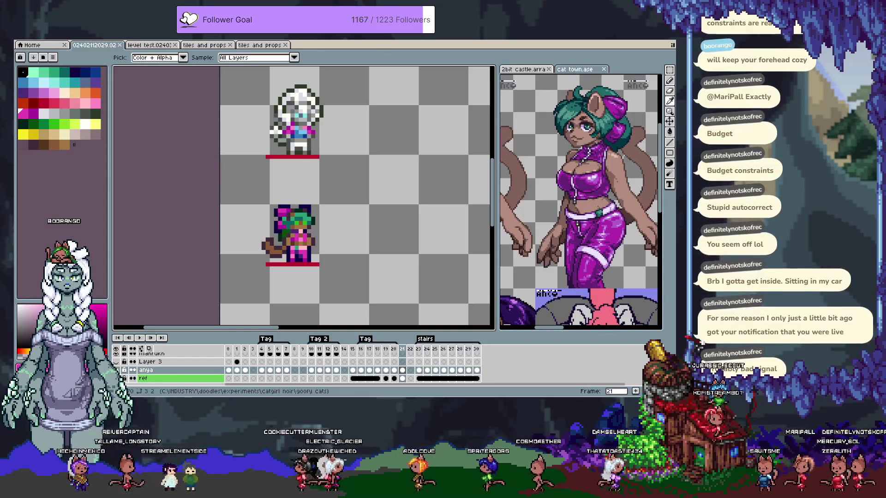
# Pan and zoom out with the timeline hidden so all three stacked chibis fit on frame 15
pyautogui.moveTo(306, 214); pyautogui.dragTo(318, 189)
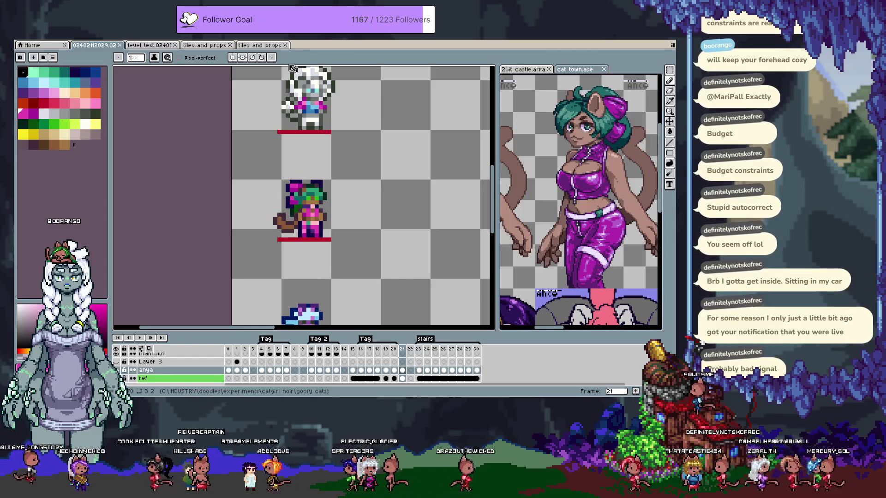
pyautogui.press('Tab')
pyautogui.scroll(-1, 362, 212)
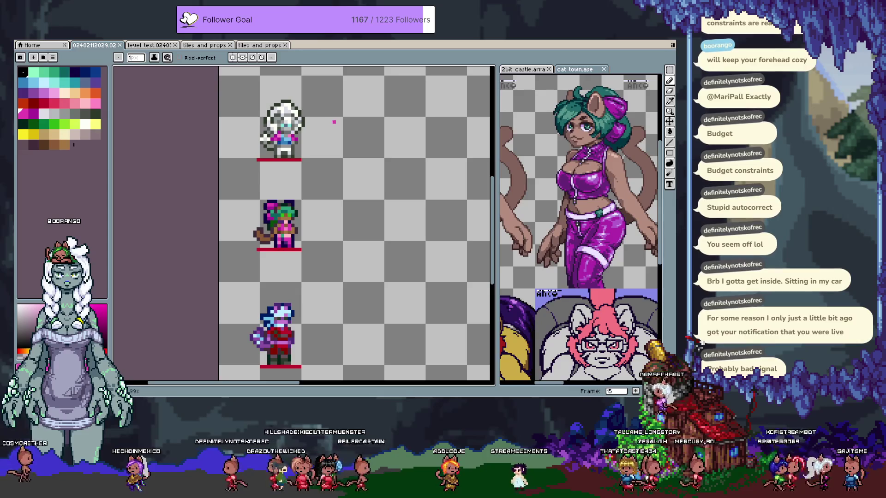
pyautogui.scroll(-3, 330, 235)
pyautogui.moveTo(329, 235); pyautogui.dragTo(337, 244)
pyautogui.press('Tab')
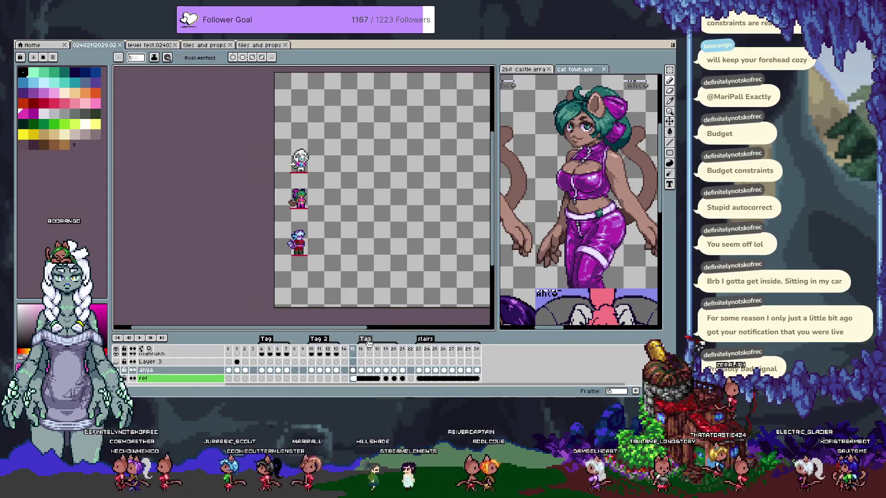
# Jump to frame 10, then frame 16, and zoom in on the two stacked chibis
pyautogui.click(313, 350)
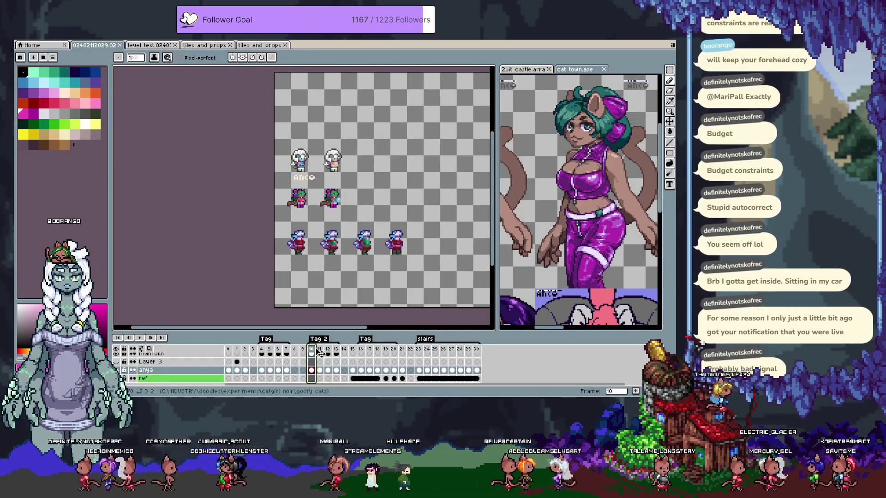
pyautogui.click(363, 350)
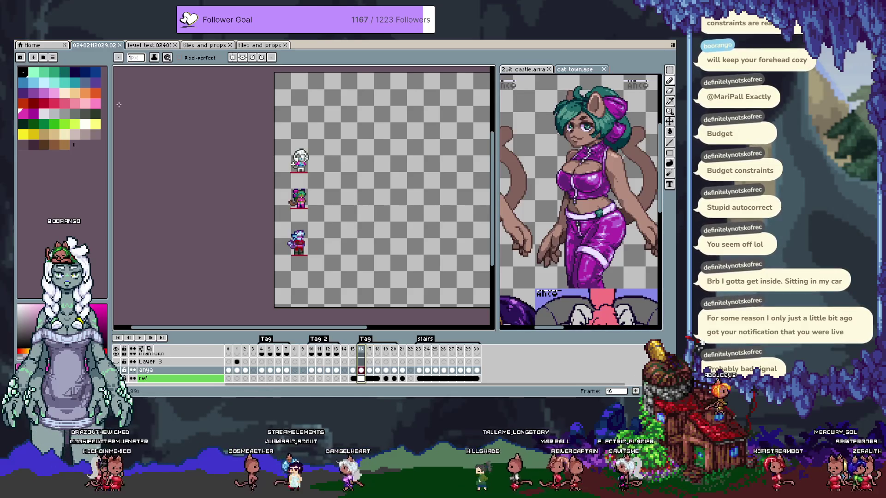
pyautogui.scroll(2, 324, 151)
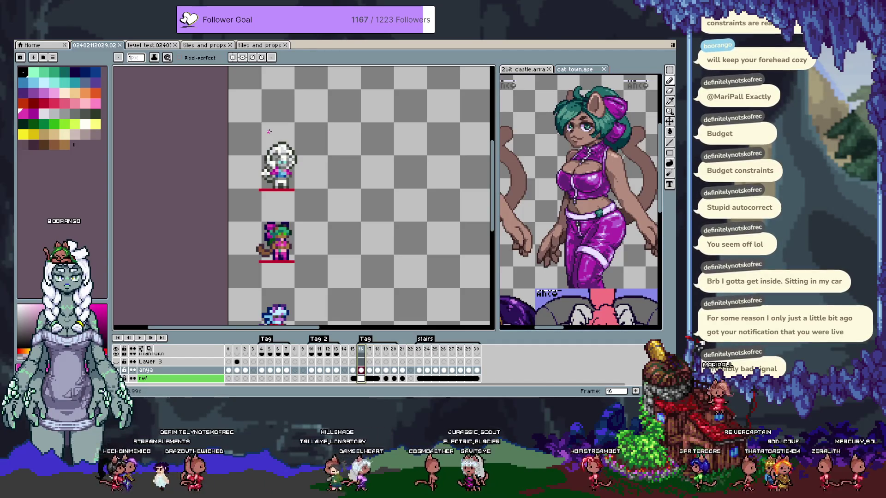
# Marquee-select the bottom chibi sprite and frames 10 through 12 on all layers
pyautogui.press('m')
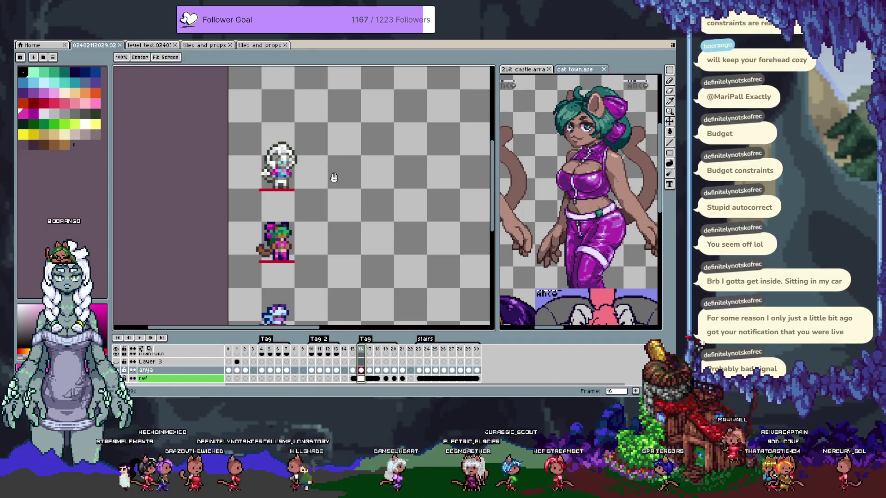
pyautogui.scroll(-3, 259, 194)
pyautogui.scroll(1, 248, 213)
pyautogui.moveTo(240, 188); pyautogui.dragTo(308, 282)
pyautogui.moveTo(311, 349)
pyautogui.mouseDown()
pyautogui.moveTo(405, 347)
pyautogui.moveTo(380, 352)
pyautogui.moveTo(390, 351)
pyautogui.mouseUp()
# Show frame 18, sample its dark purple, and switch to the cat town.ase document
pyautogui.click(378, 352)
pyautogui.scroll(1, 291, 255)
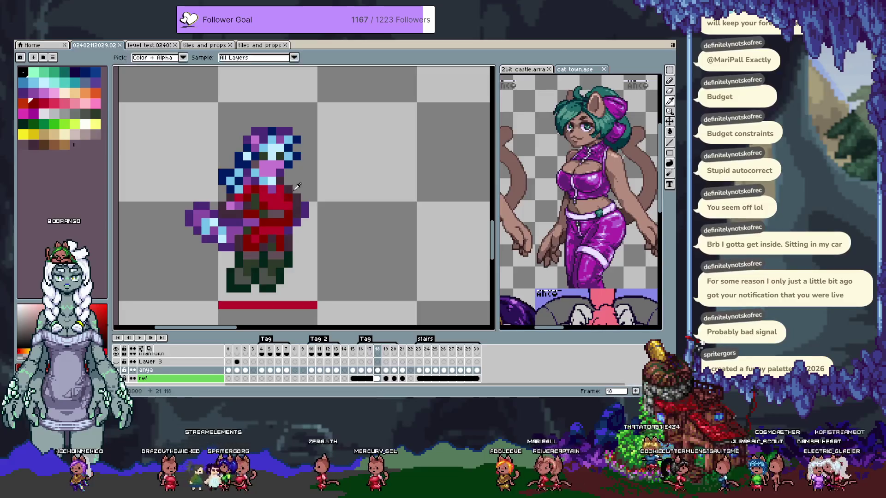
pyautogui.keyDown('alt'); pyautogui.click(291, 189); pyautogui.keyUp('alt')
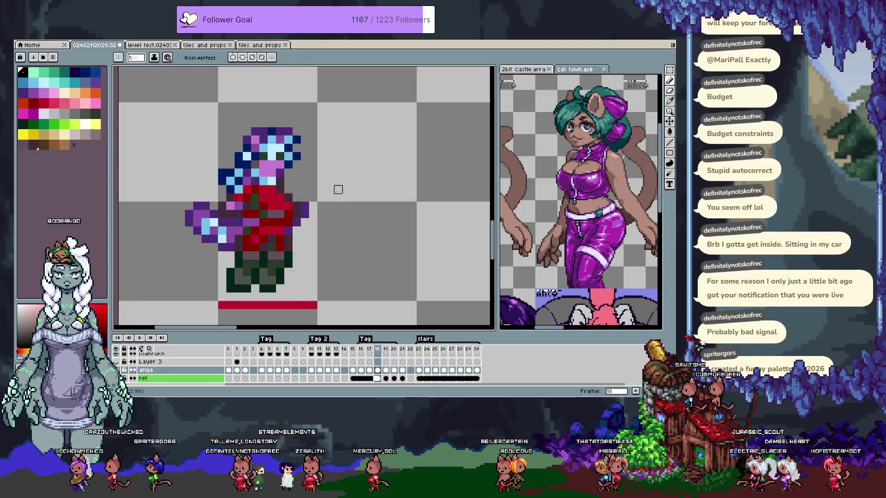
pyautogui.click(582, 70)
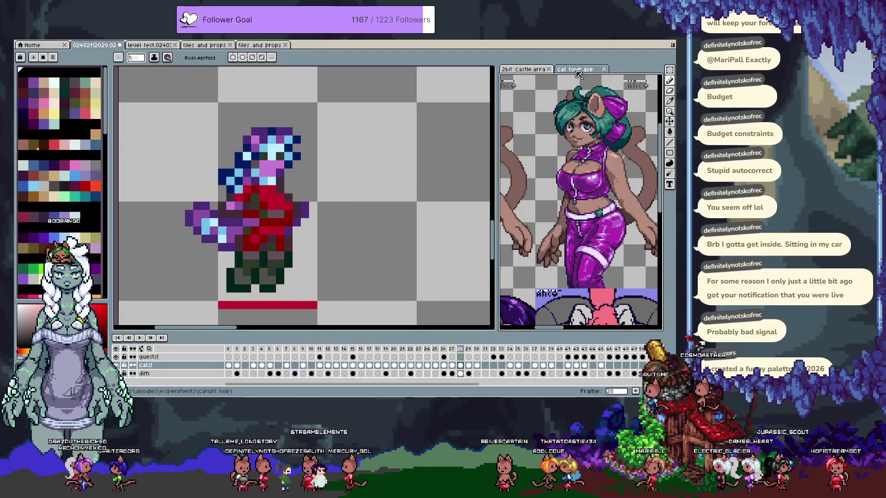
pyautogui.scroll(-3, 579, 78)
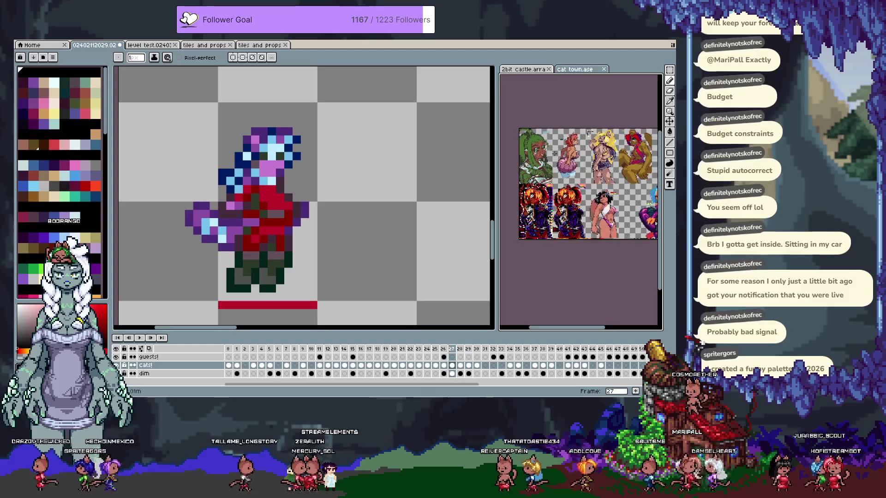
pyautogui.press('Left')
pyautogui.press('Return')
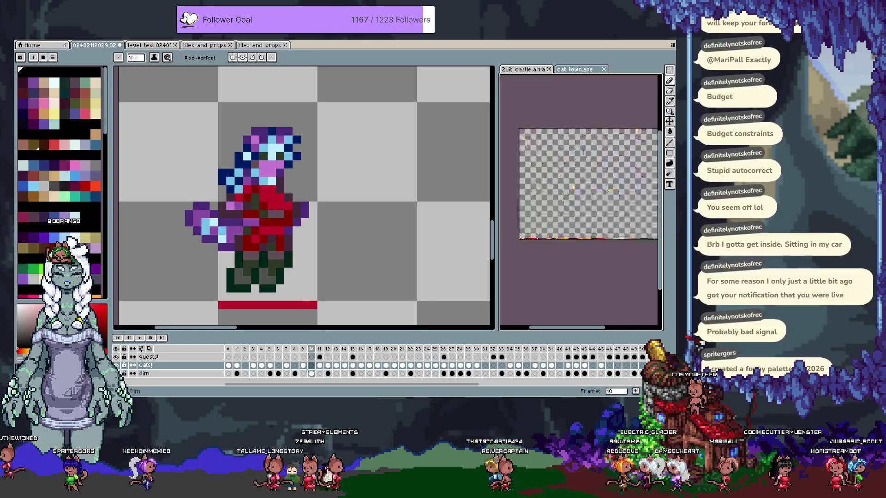
pyautogui.scroll(1, 540, 150)
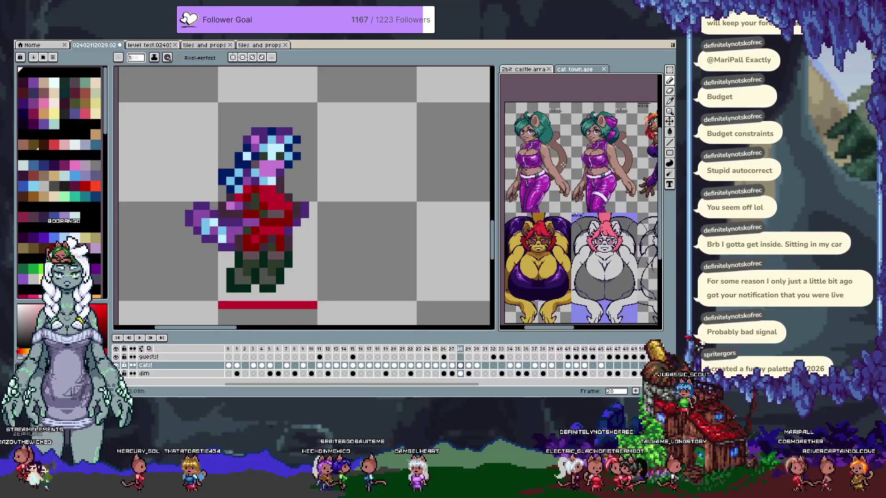
pyautogui.scroll(2, 573, 159)
pyautogui.moveTo(572, 159)
pyautogui.mouseDown()
pyautogui.moveTo(516, 186)
pyautogui.moveTo(508, 178)
pyautogui.mouseUp()
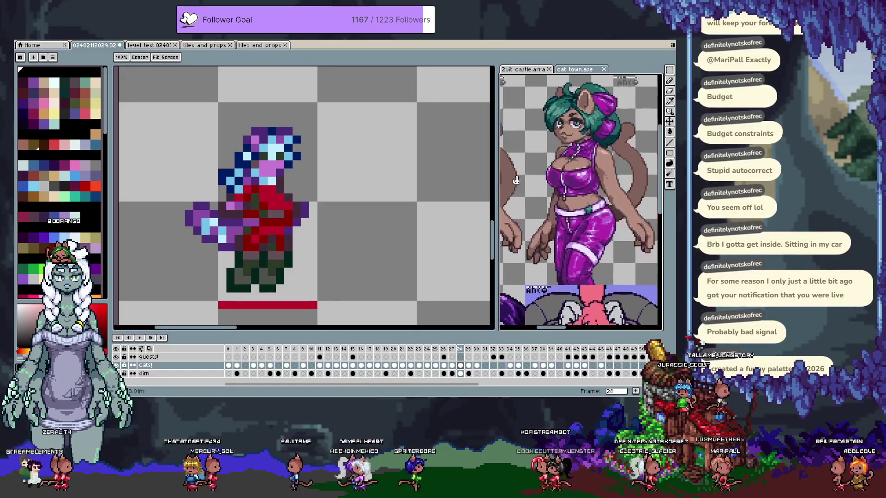
pyautogui.press('b')
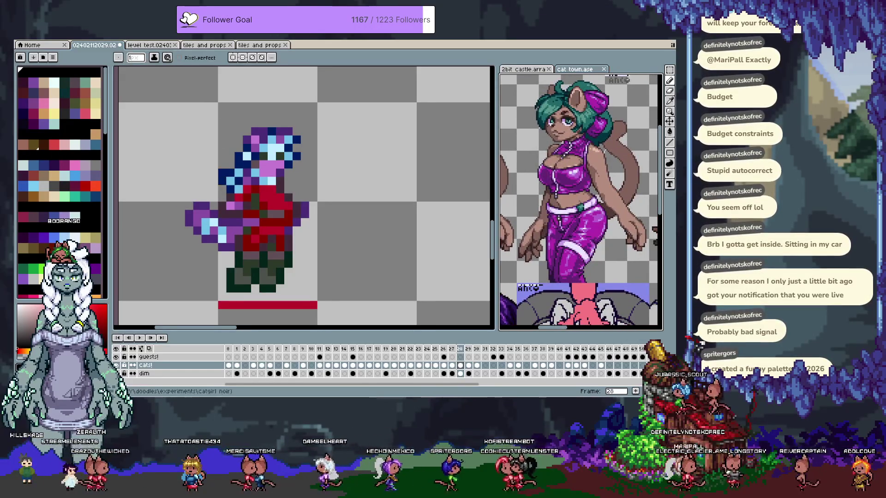
# Return to the chibi sprite and undo stray steps back to frame 18 alone
pyautogui.hotkey('ctrl', 'Tab')
pyautogui.press('v')
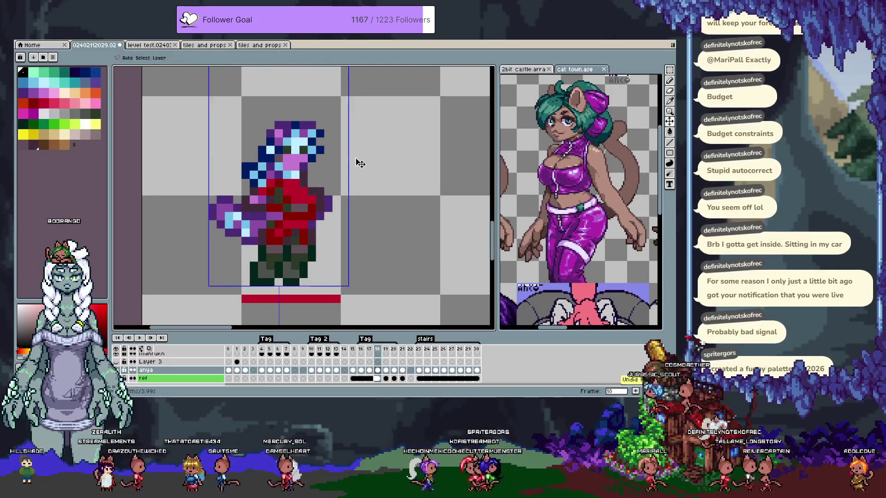
pyautogui.press('b')
pyautogui.hotkey('ctrl', 'z')
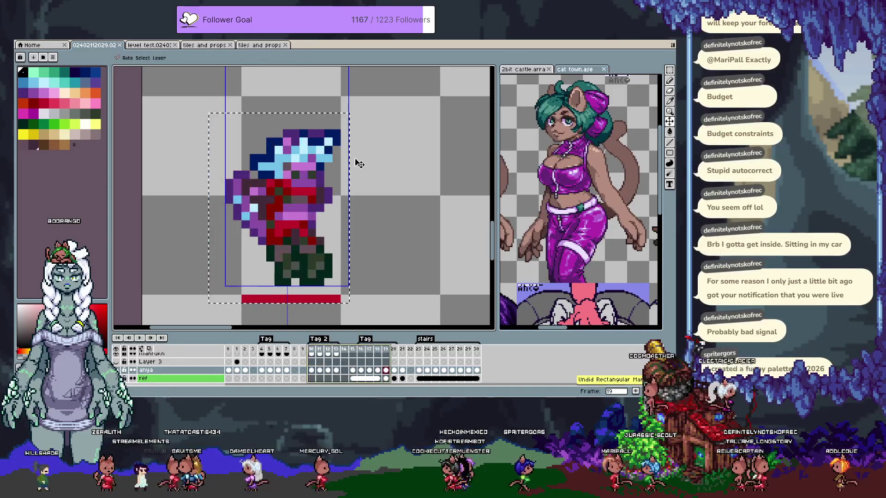
pyautogui.hotkey('ctrl', 'y')
pyautogui.hotkey('ctrl', 'z')
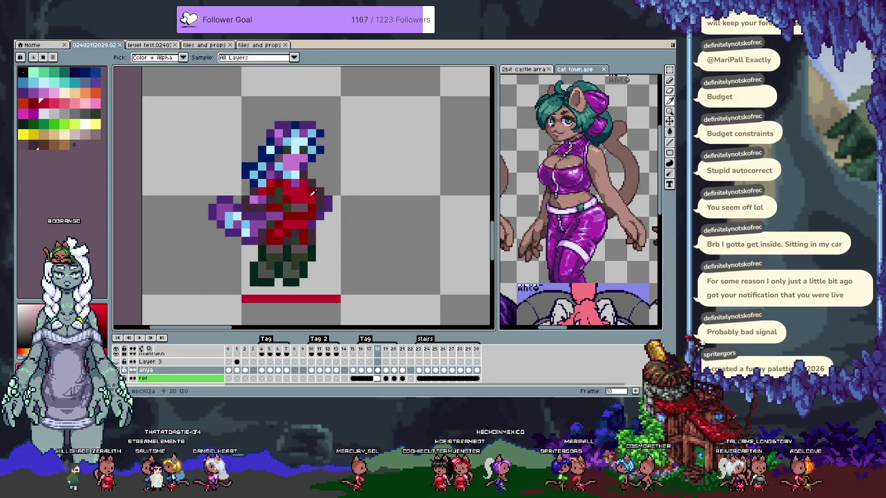
# Sample the mid purple #8b4ea5 and dark purple #4d2c78, undoing a stray pencil stroke
pyautogui.keyDown('alt'); pyautogui.click(298, 162); pyautogui.keyUp('alt')
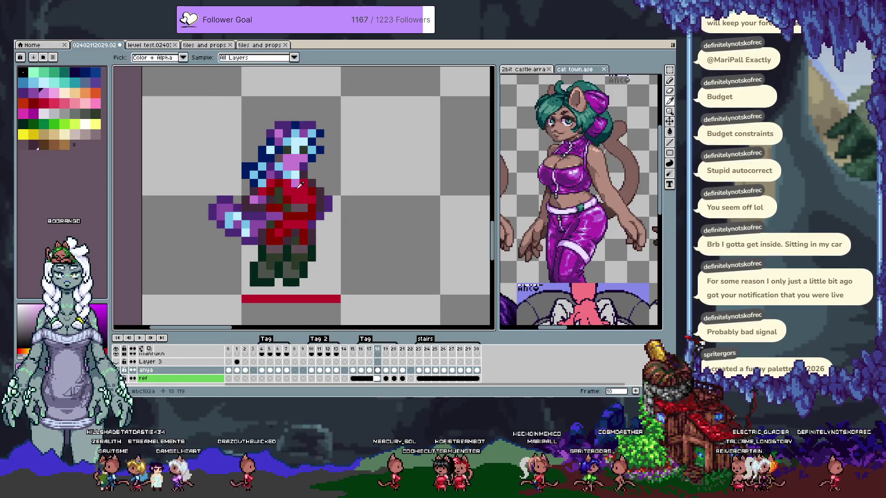
pyautogui.press('alt')
pyautogui.keyDown('alt'); pyautogui.click(265, 219); pyautogui.keyUp('alt')
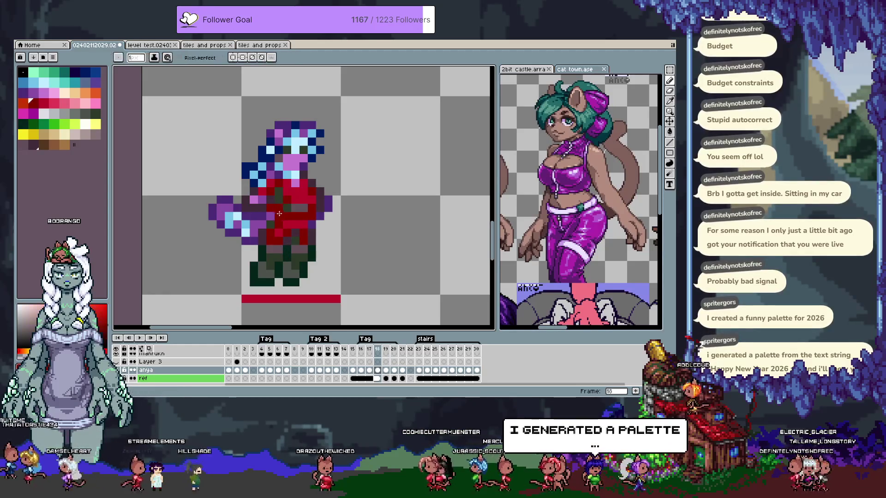
pyautogui.press('alt')
pyautogui.keyDown('alt'); pyautogui.click(263, 218); pyautogui.keyUp('alt')
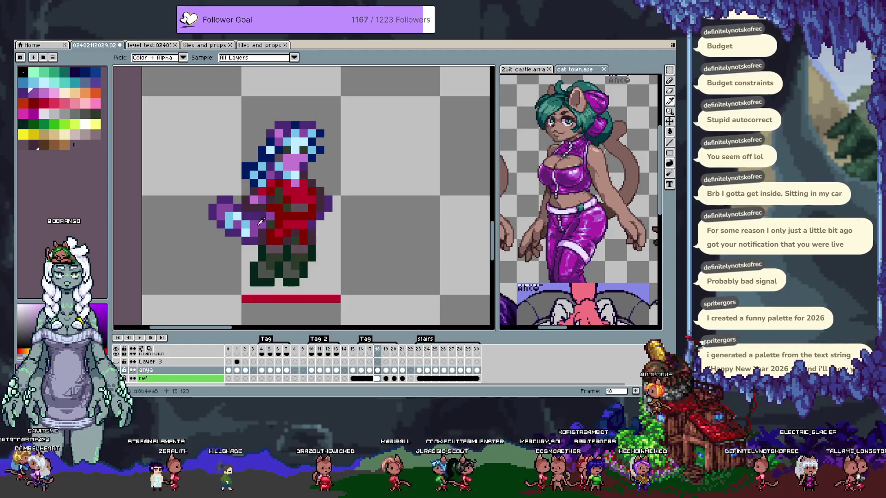
pyautogui.click(24, 97)
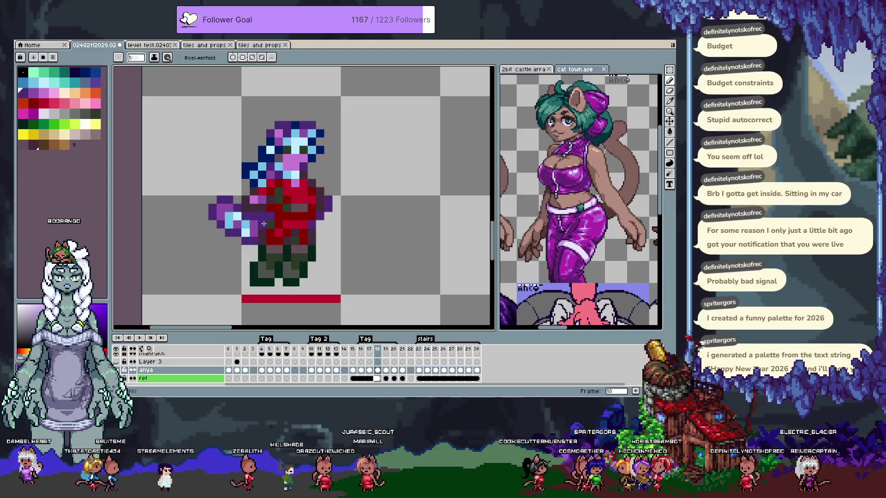
pyautogui.hotkey('ctrl', 'z')
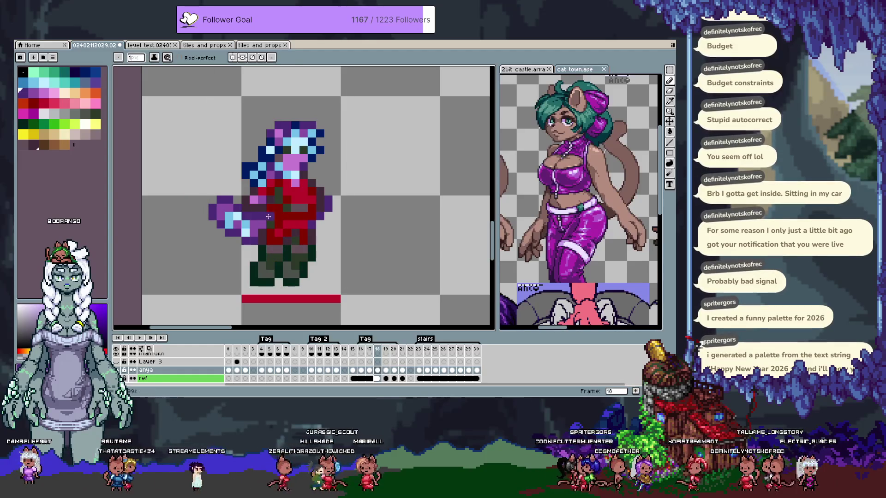
# Sample the sprite's dark red and neighbouring red shade, then advance to frame 19
pyautogui.press('ctrl')
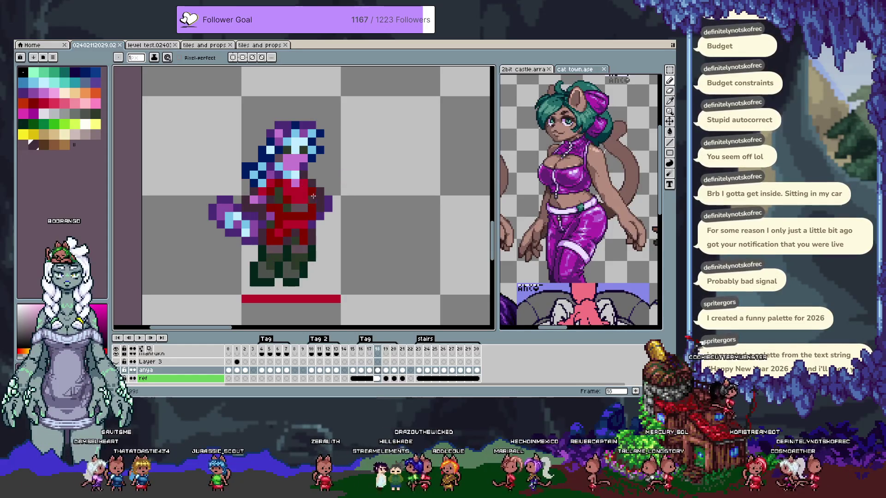
pyautogui.keyDown('alt'); pyautogui.click(276, 237); pyautogui.keyUp('alt')
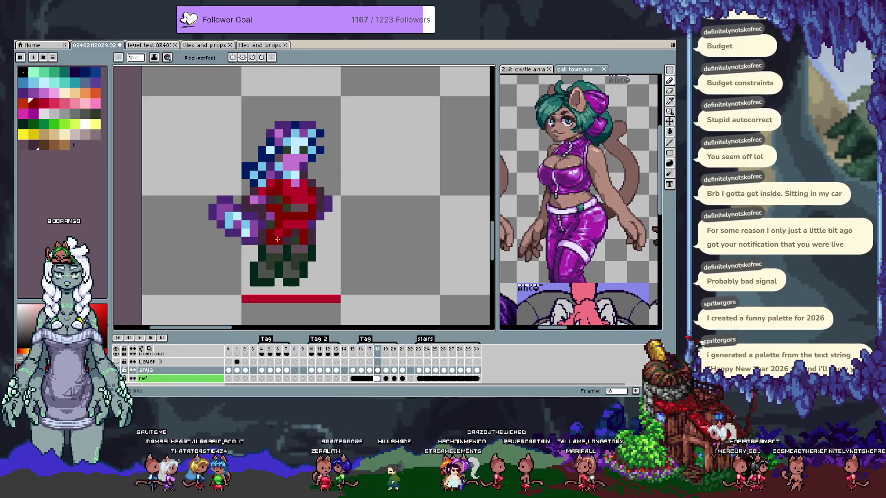
pyautogui.keyDown('alt'); pyautogui.click(278, 181); pyautogui.keyUp('alt')
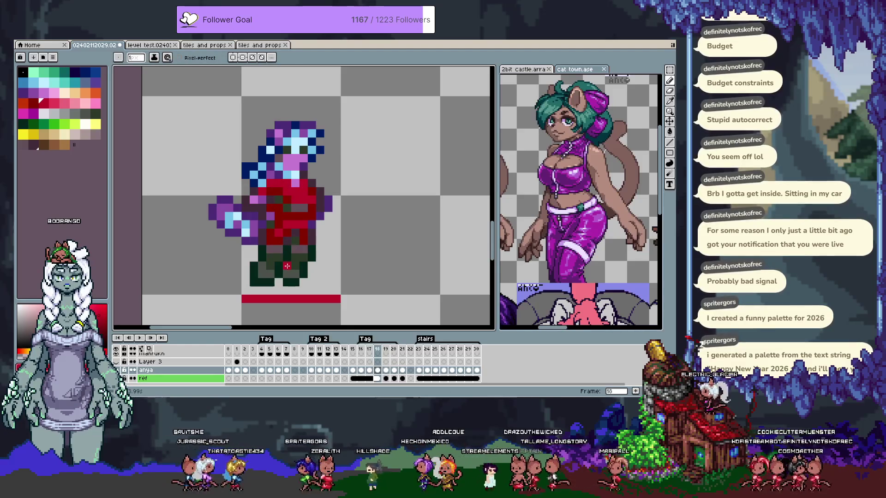
pyautogui.press('Right')
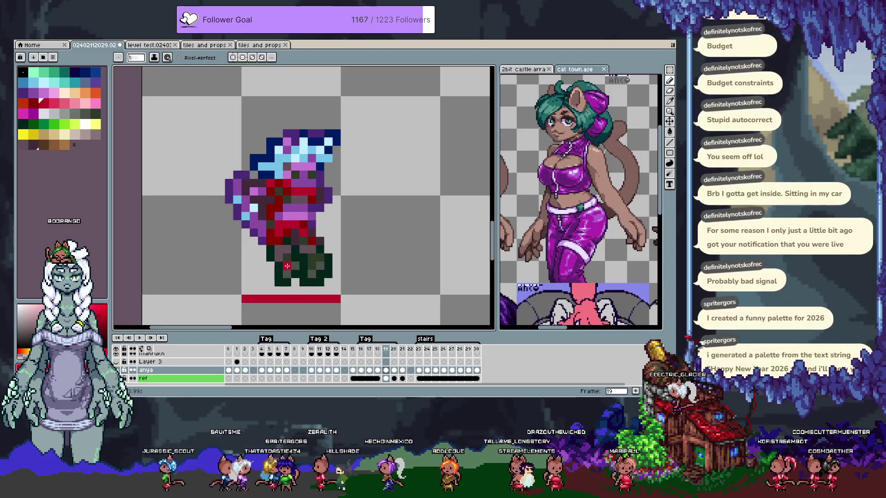
# Compare frame 19 with frame 18 while sampling the red and dark green #2c3928
pyautogui.press('Left')
pyautogui.press('Left')
pyautogui.press('Right')
pyautogui.press('Right')
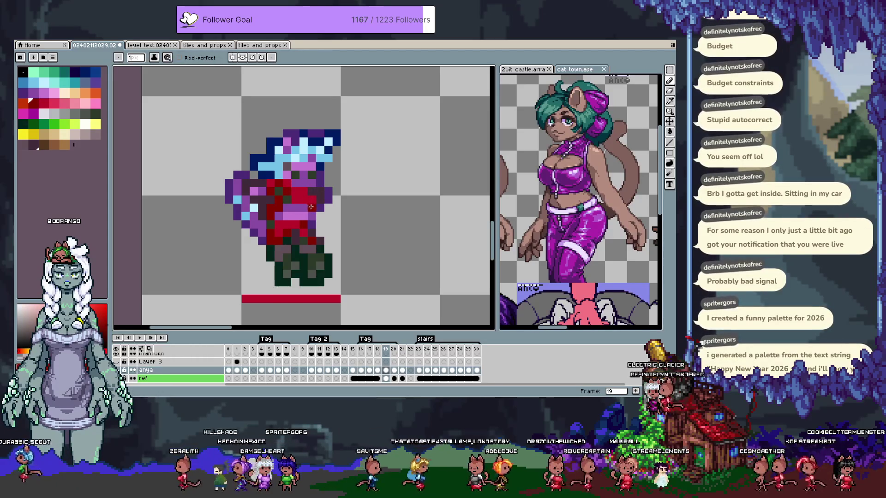
pyautogui.keyDown('alt'); pyautogui.click(287, 208); pyautogui.keyUp('alt')
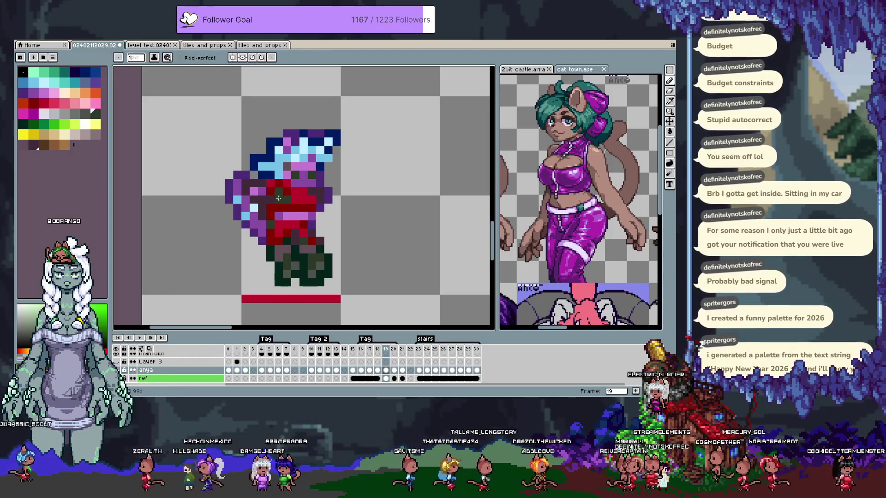
pyautogui.keyDown('alt'); pyautogui.click(280, 190); pyautogui.keyUp('alt')
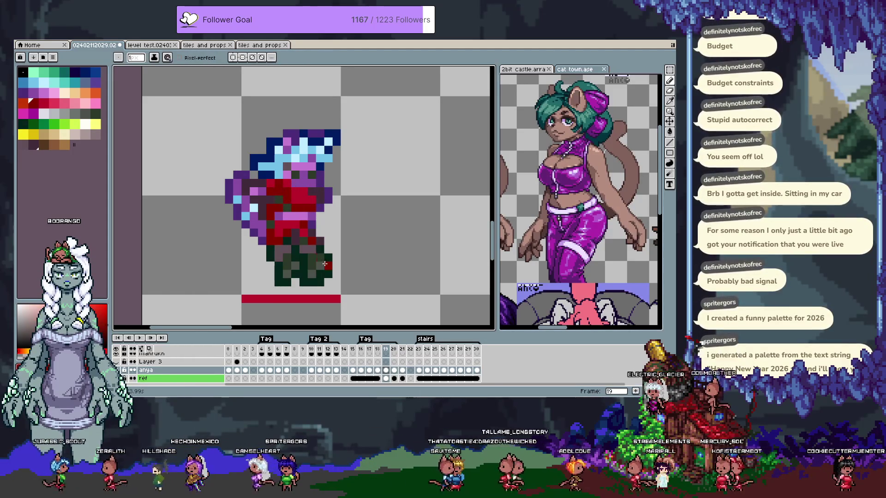
pyautogui.press(',')
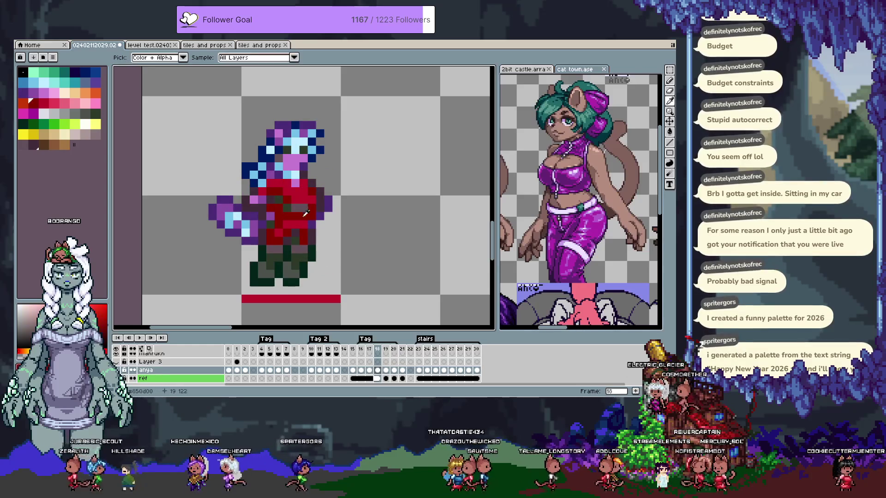
pyautogui.press('.')
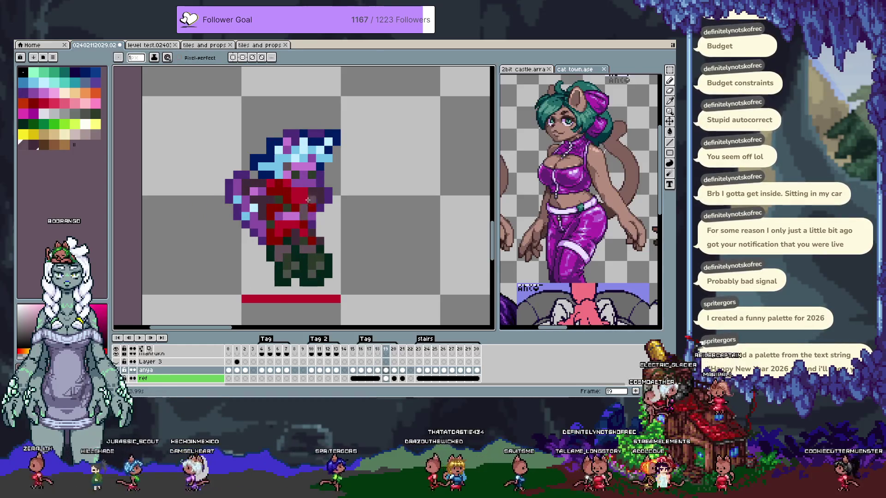
pyautogui.keyDown('alt'); pyautogui.click(322, 207); pyautogui.keyUp('alt')
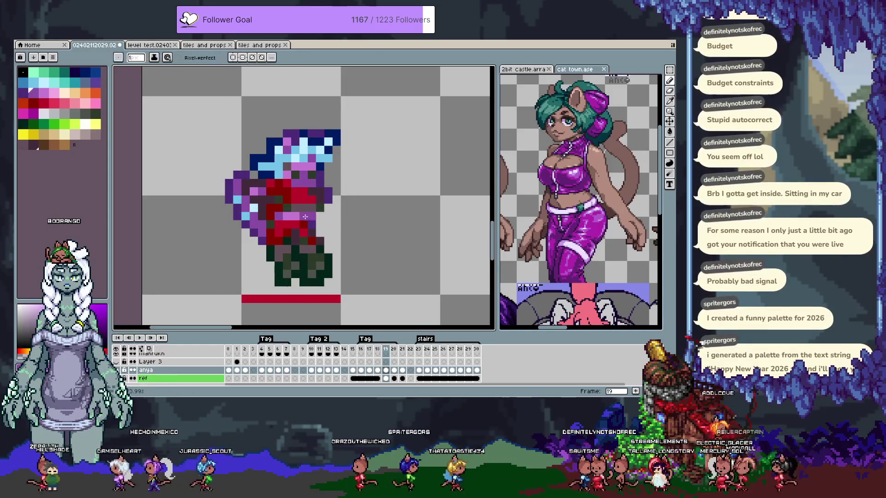
pyautogui.hotkey('ctrl', 'z')
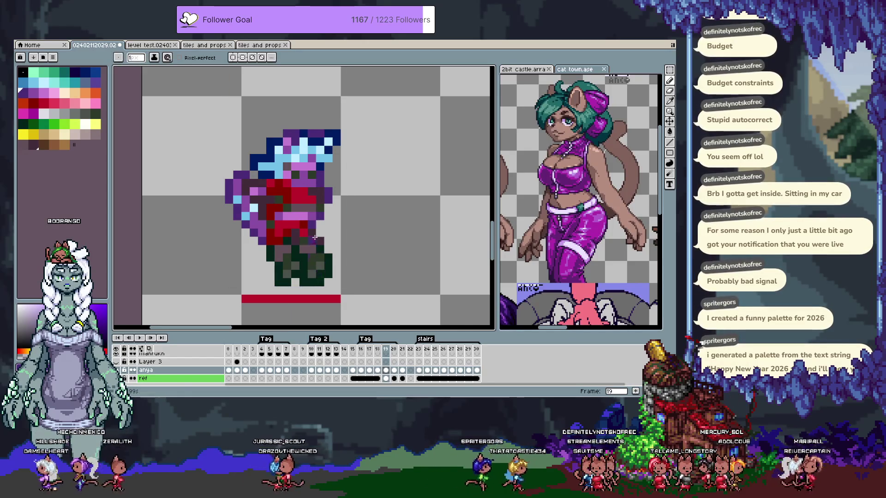
# Add red, purple and dark pixels to frame 19's arm and torso, checking against frame 21
pyautogui.keyDown('alt'); pyautogui.click(298, 192); pyautogui.keyUp('alt')
pyautogui.keyDown('alt'); pyautogui.click(310, 189); pyautogui.keyUp('alt')
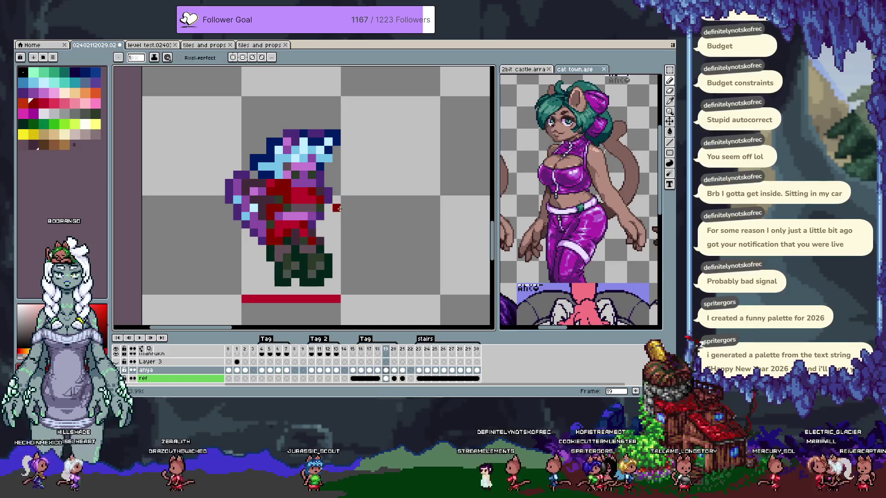
pyautogui.keyDown('alt'); pyautogui.click(302, 188); pyautogui.keyUp('alt')
pyautogui.keyDown('alt'); pyautogui.click(248, 185); pyautogui.keyUp('alt')
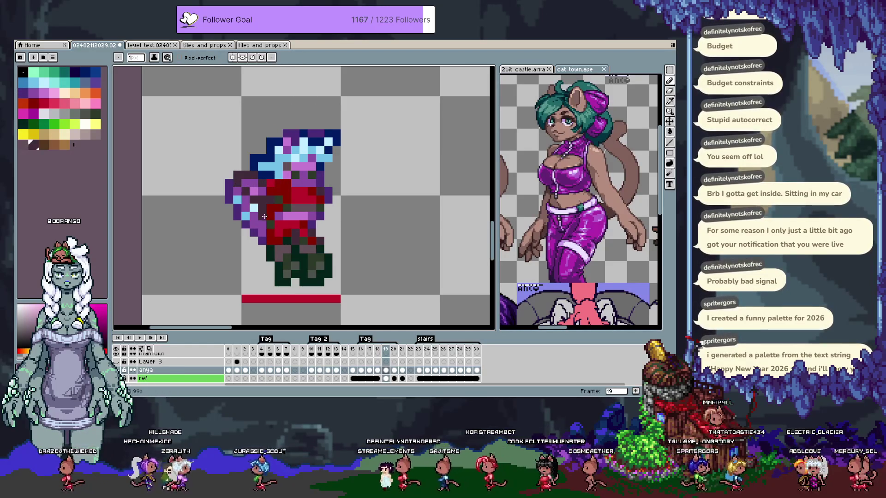
pyautogui.hotkey('ctrl', 'z')
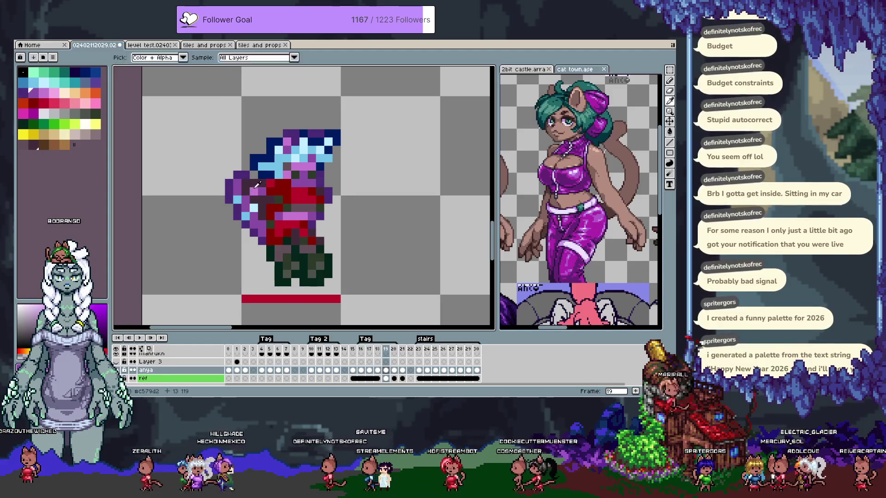
pyautogui.keyDown('alt'); pyautogui.click(261, 183); pyautogui.keyUp('alt')
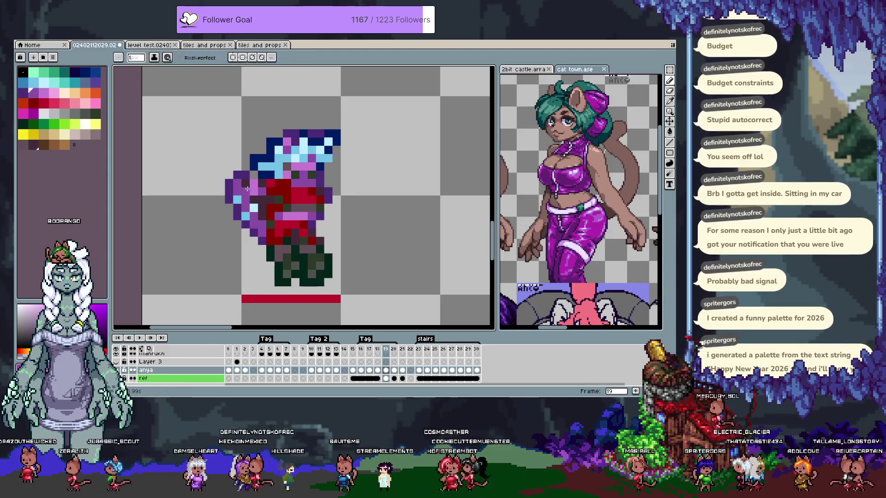
pyautogui.keyDown('alt'); pyautogui.click(257, 174); pyautogui.keyUp('alt')
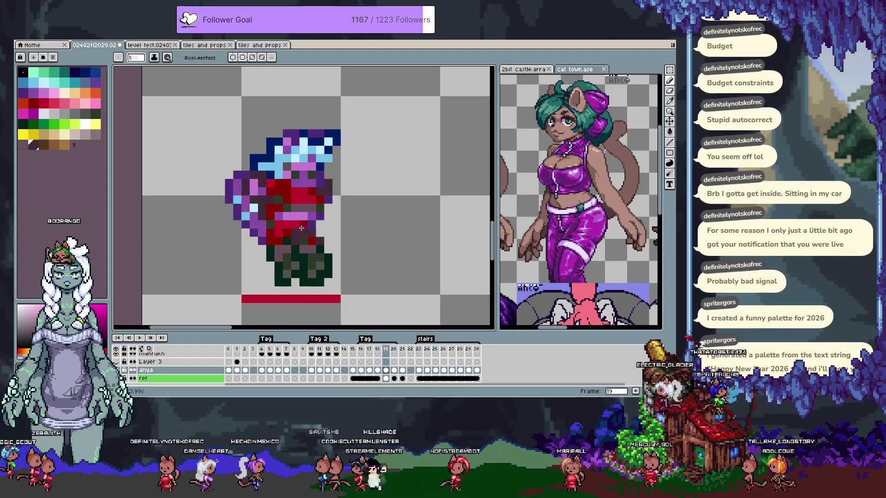
pyautogui.press('Right')
pyautogui.press('Right')
pyautogui.press('Left')
pyautogui.press('Left')
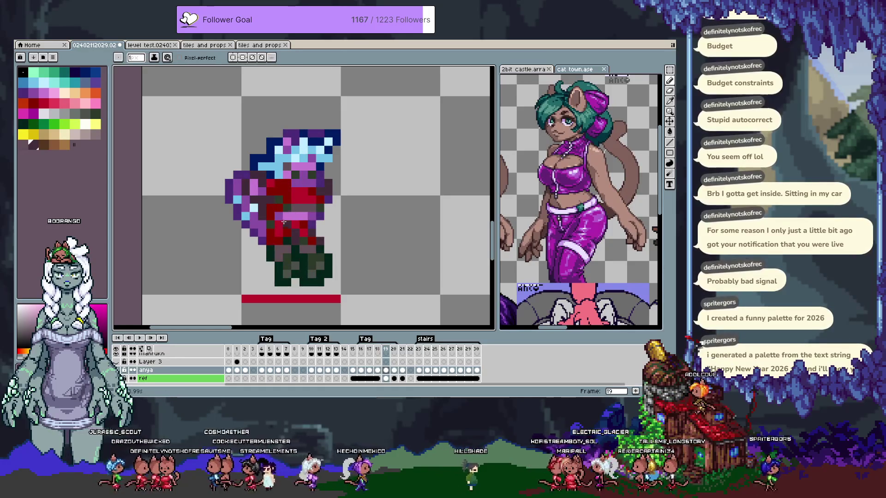
# Drop the chest selection and retouch the chest with dark reds and purple, adding a red pixel to the boots
pyautogui.press('m')
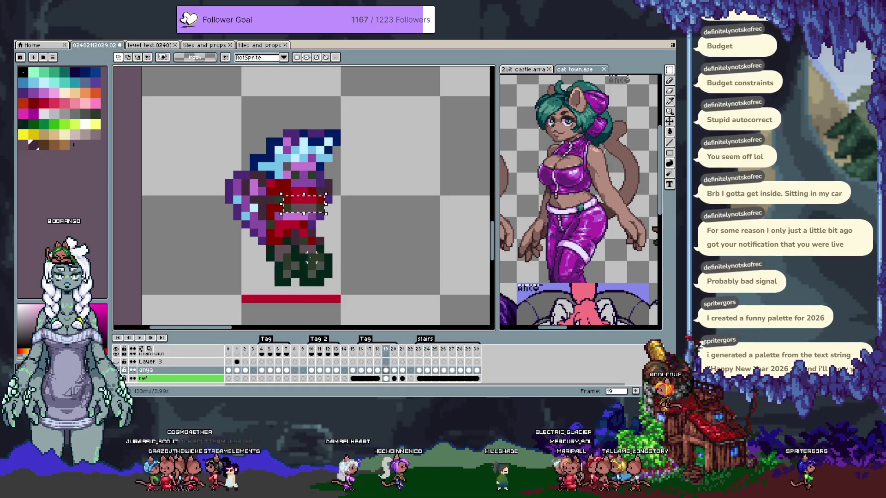
pyautogui.hotkey('ctrl', 'd')
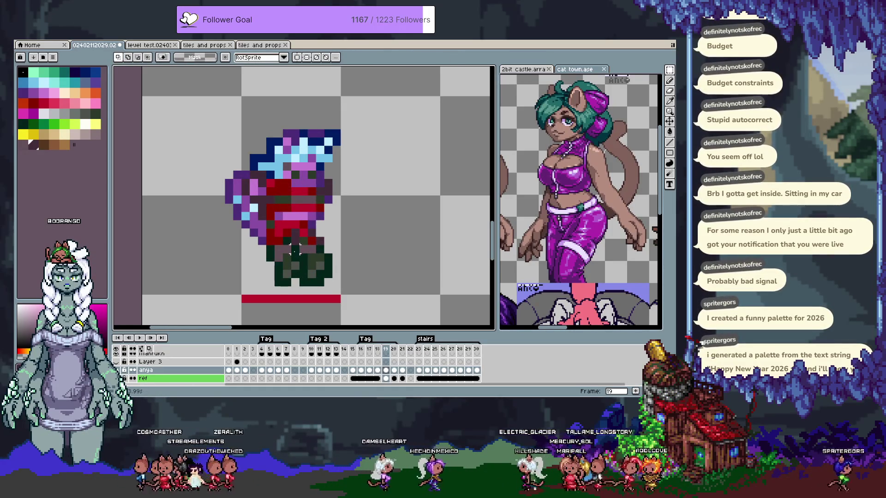
pyautogui.keyDown('alt'); pyautogui.click(272, 203); pyautogui.keyUp('alt')
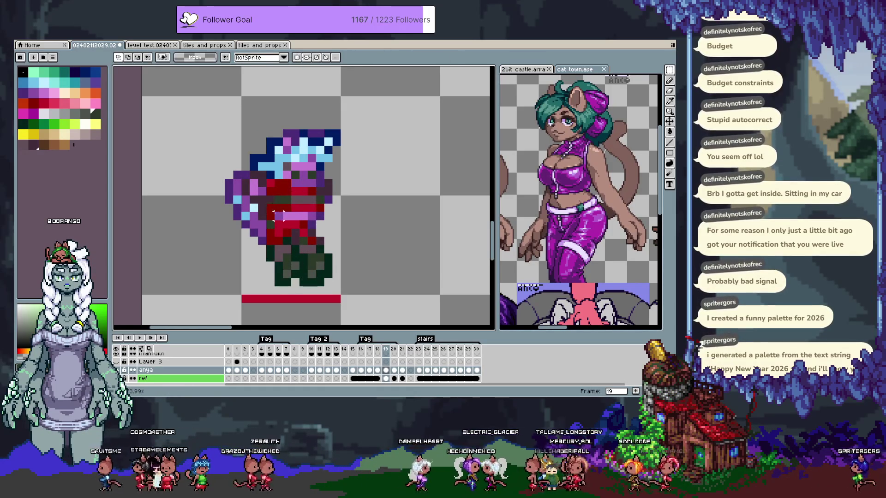
pyautogui.press('b')
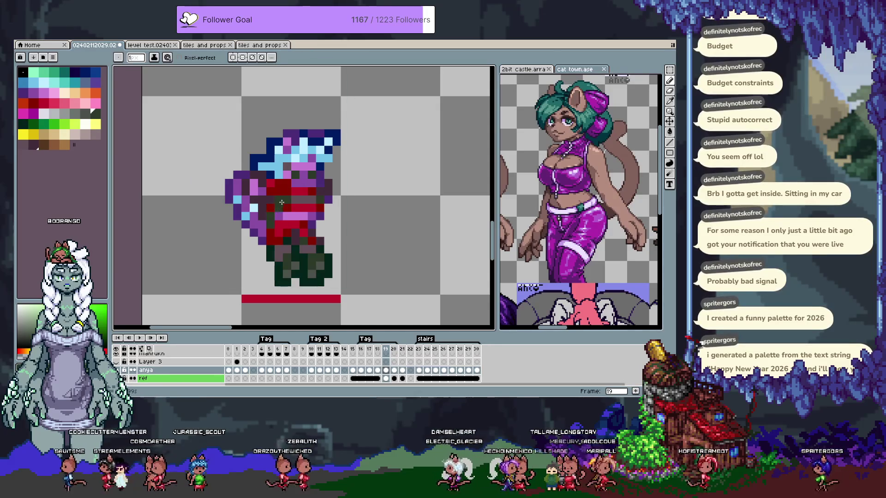
pyautogui.keyDown('alt'); pyautogui.click(279, 197); pyautogui.keyUp('alt')
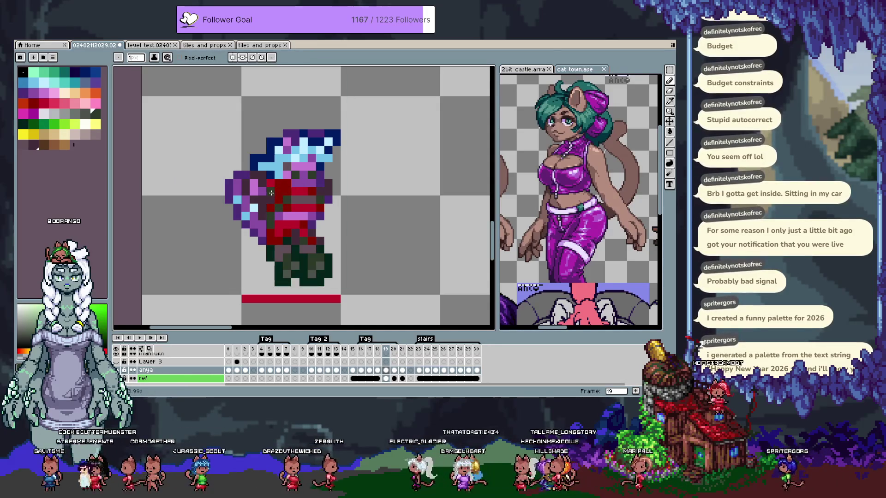
pyautogui.keyDown('alt'); pyautogui.click(282, 194); pyautogui.keyUp('alt')
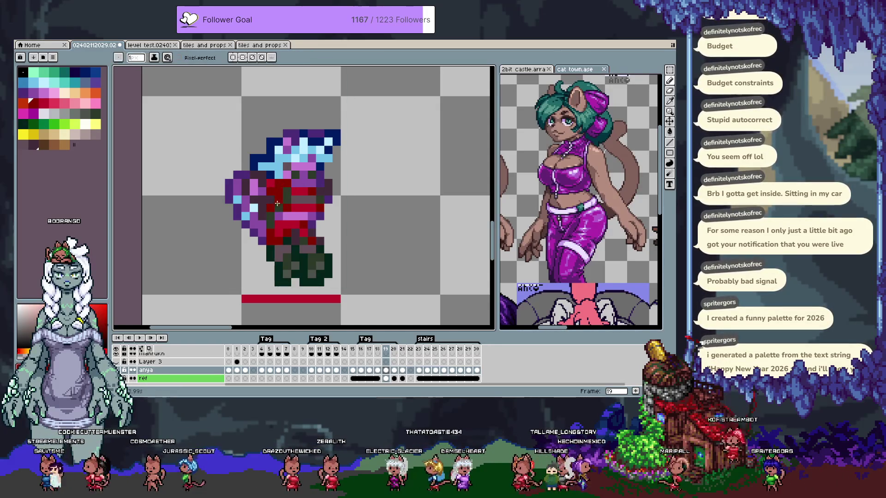
pyautogui.keyDown('alt'); pyautogui.click(269, 227); pyautogui.keyUp('alt')
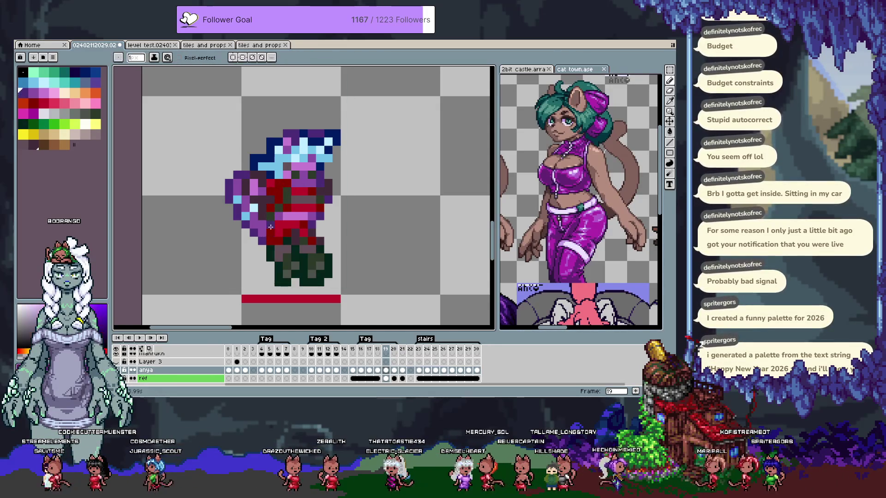
pyautogui.keyDown('alt'); pyautogui.click(270, 236); pyautogui.keyUp('alt')
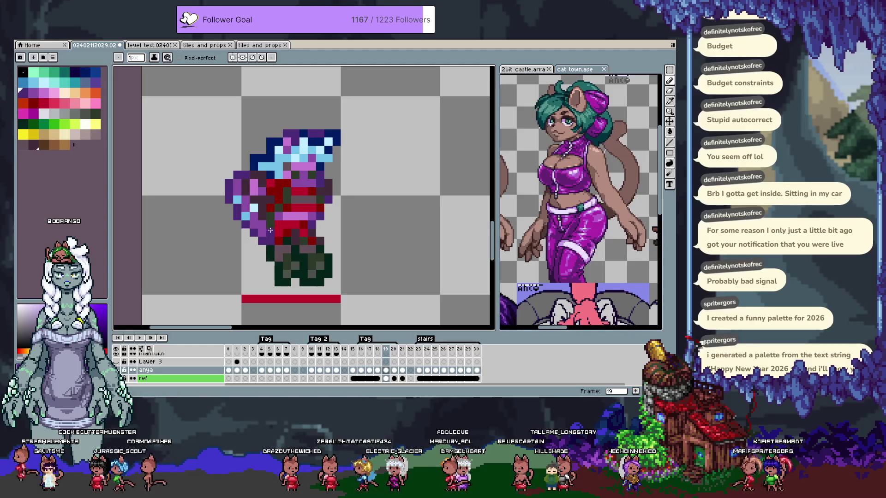
pyautogui.hotkey('ctrl', 'z')
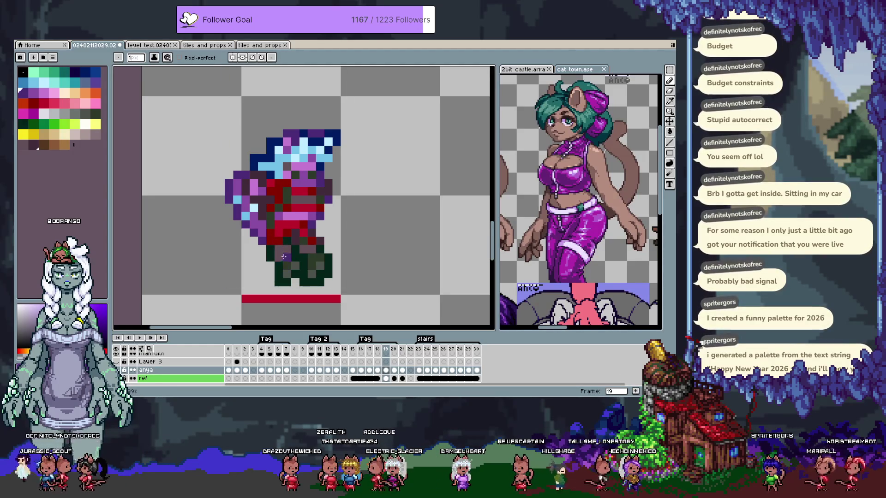
pyautogui.keyDown('alt'); pyautogui.click(277, 229); pyautogui.keyUp('alt')
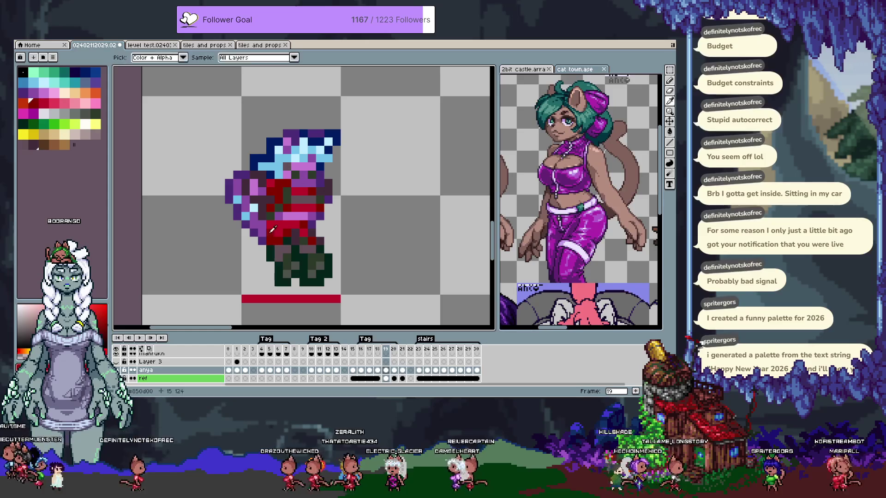
pyautogui.click(283, 270)
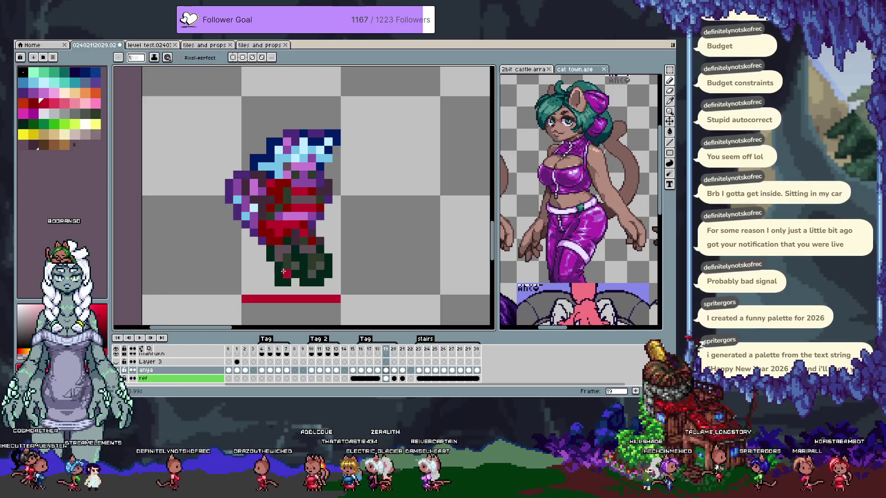
# Compare frames 18 to 20, sample a grey, and undo the last edit
pyautogui.press('Left')
pyautogui.press('Right')
pyautogui.press('Right')
pyautogui.press('Left')
pyautogui.press('Left')
pyautogui.press('Right')
pyautogui.press('Right')
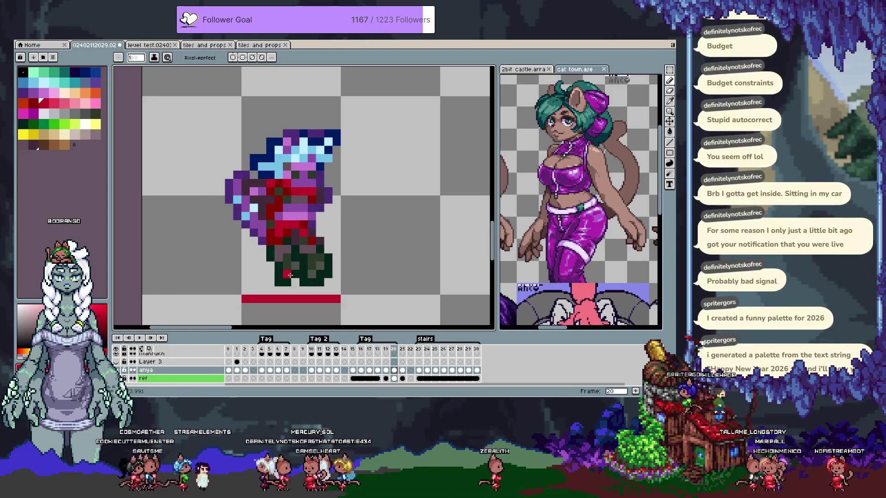
pyautogui.press('Left')
pyautogui.press('Left')
pyautogui.press('Right')
pyautogui.press('Right')
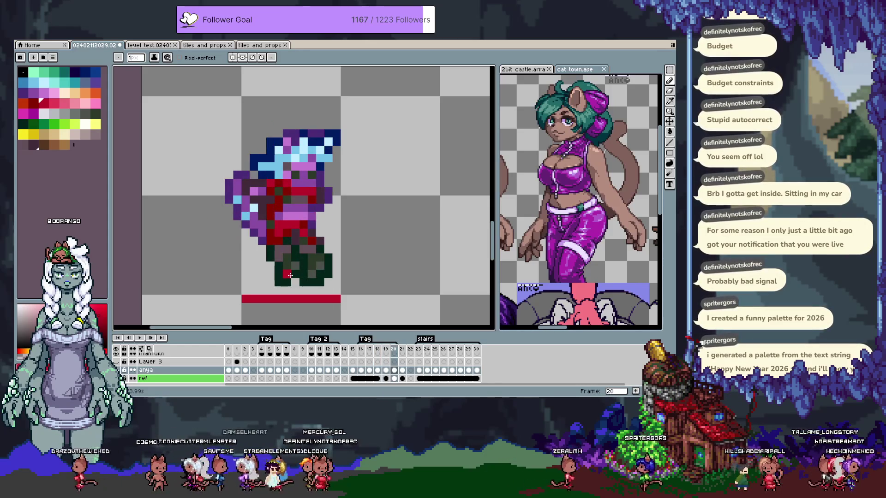
pyautogui.press('Left')
pyautogui.press('Right')
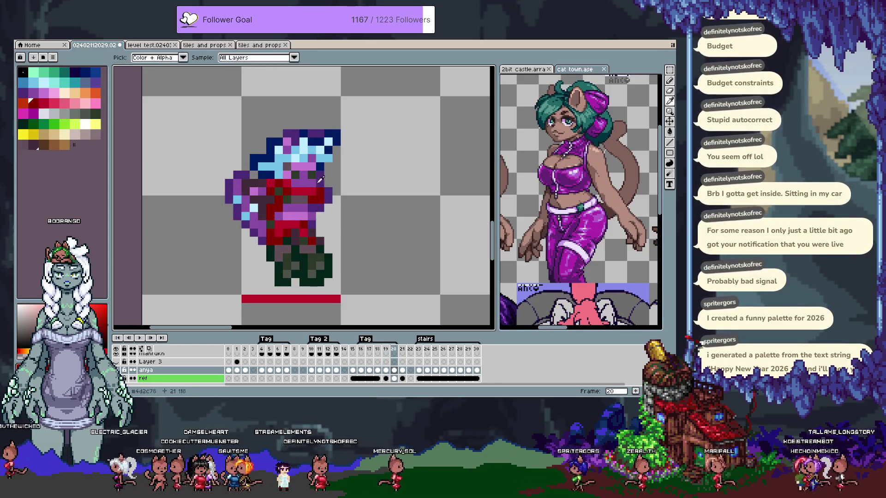
pyautogui.keyDown('alt'); pyautogui.click(327, 184); pyautogui.keyUp('alt')
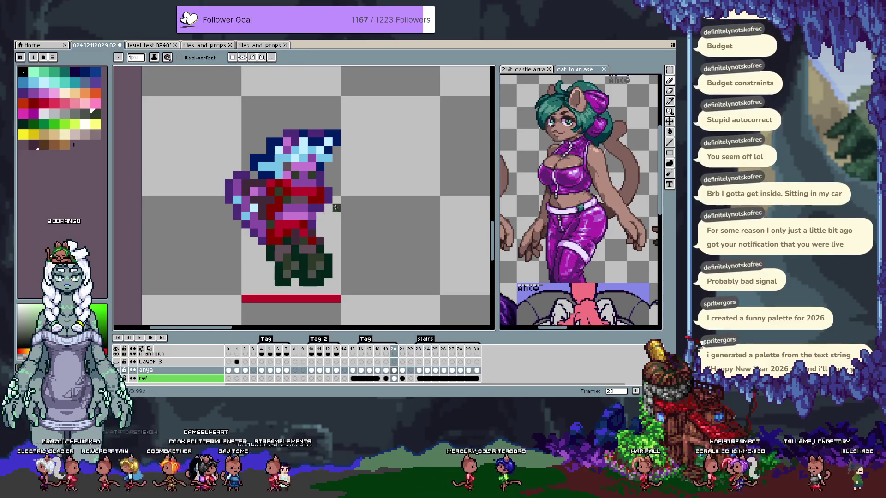
pyautogui.hotkey('ctrl', 'z')
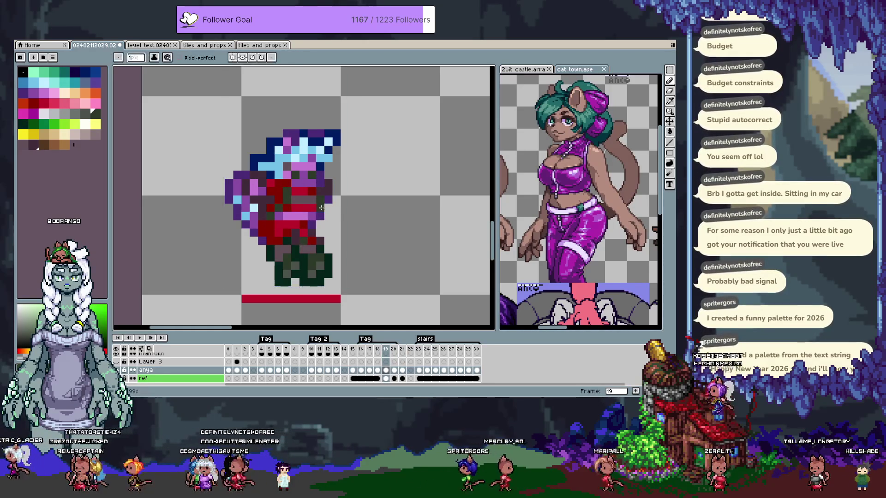
# Sample the red and dark purple on frame 19 and compare it with frame 20
pyautogui.keyDown('alt'); pyautogui.click(312, 206); pyautogui.keyUp('alt')
pyautogui.keyDown('alt'); pyautogui.click(320, 206); pyautogui.keyUp('alt')
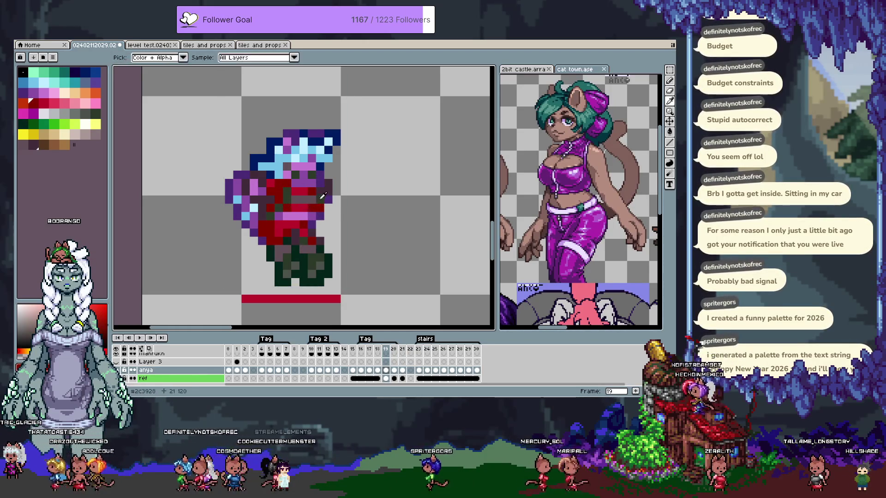
pyautogui.keyDown('alt'); pyautogui.click(312, 225); pyautogui.keyUp('alt')
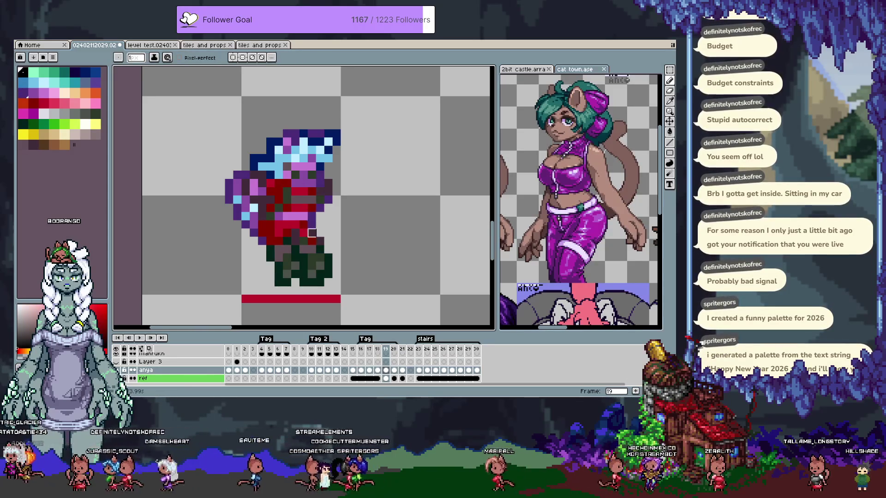
pyautogui.press('Right')
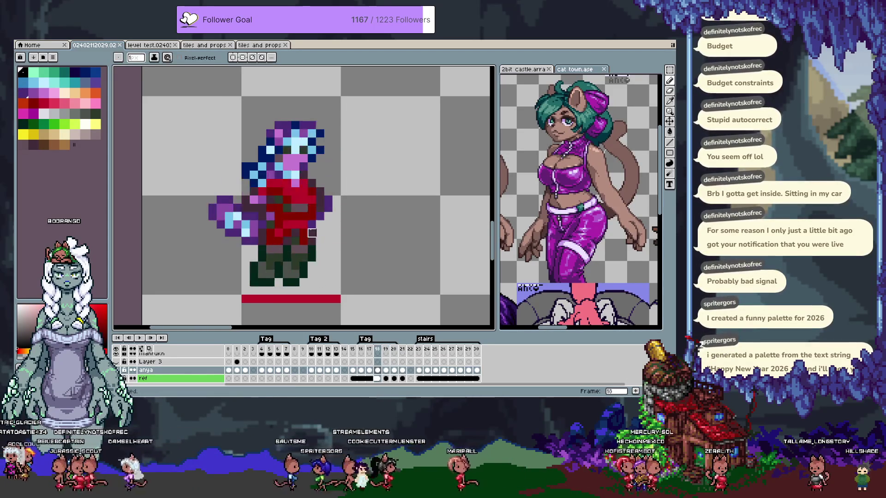
pyautogui.press('Left')
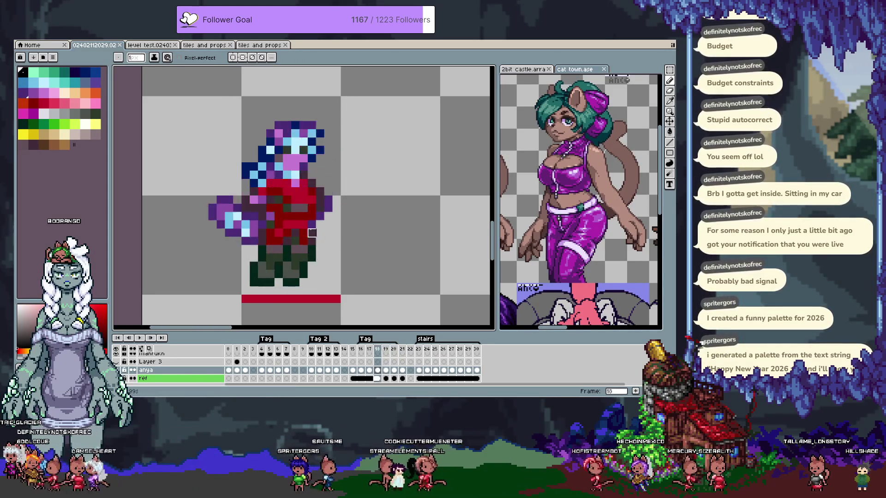
# Retouch frame 20 with dark grey, #850d00 red and dark brown, undoing one stroke
pyautogui.keyDown('alt'); pyautogui.click(273, 211); pyautogui.keyUp('alt')
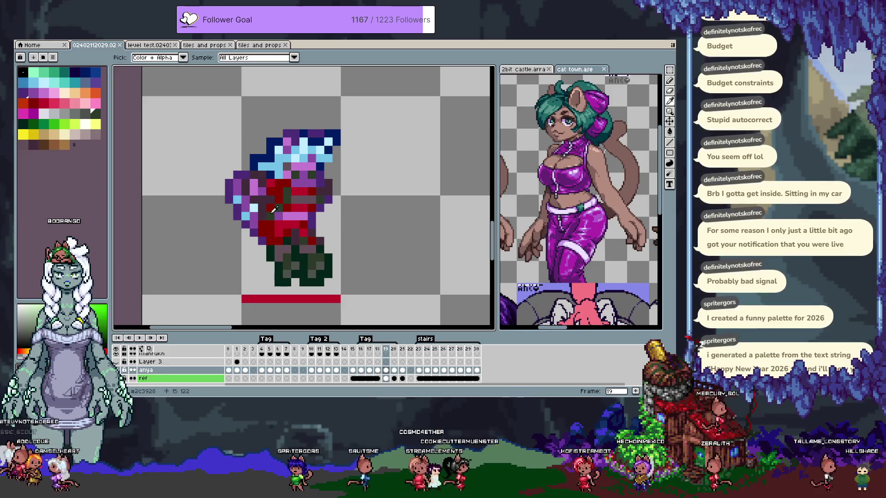
pyautogui.press('Right')
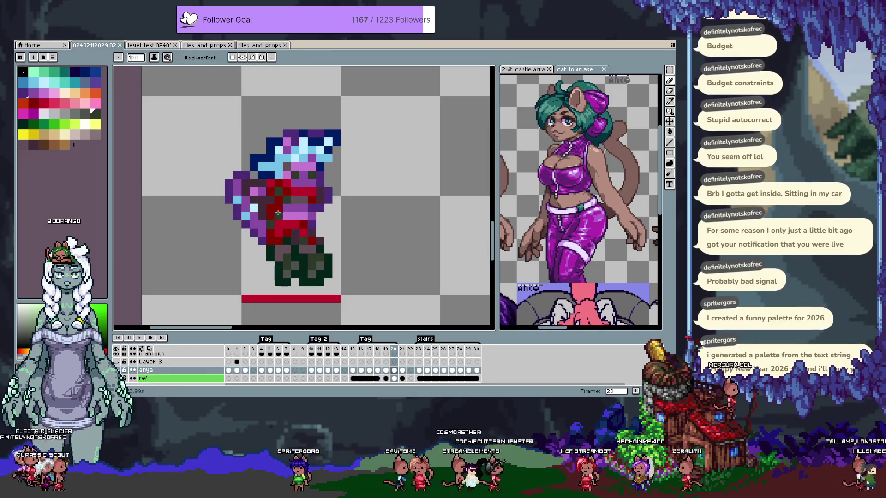
pyautogui.click(272, 226)
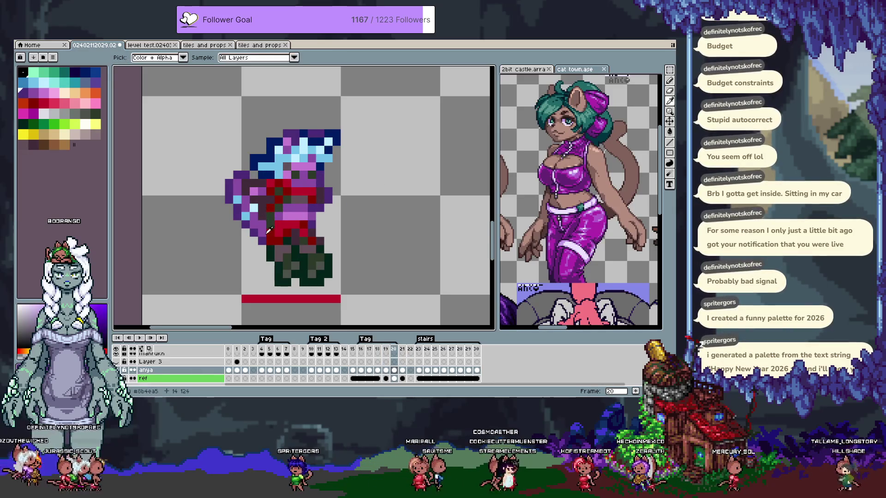
pyautogui.keyDown('alt'); pyautogui.click(265, 224); pyautogui.keyUp('alt')
pyautogui.hotkey('ctrl', 'z')
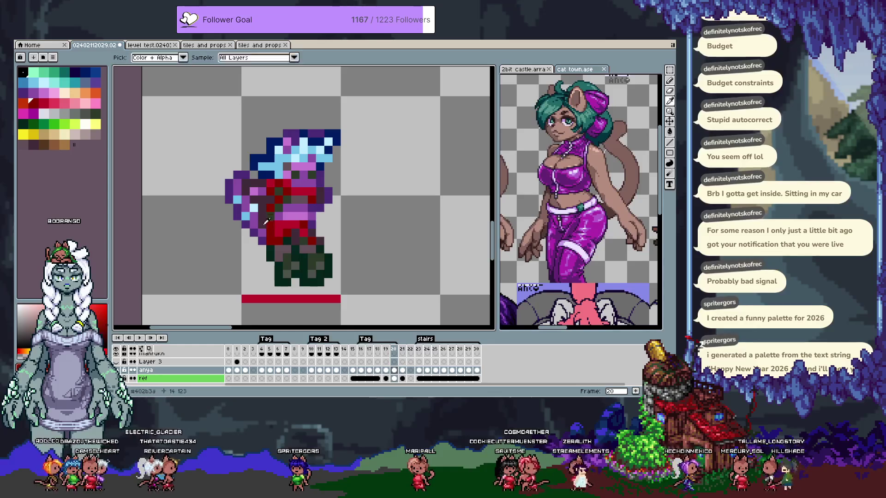
# Preview the neighbouring frames, then pencil a dark purple pixel above the red bar on frame 19
pyautogui.press('Left')
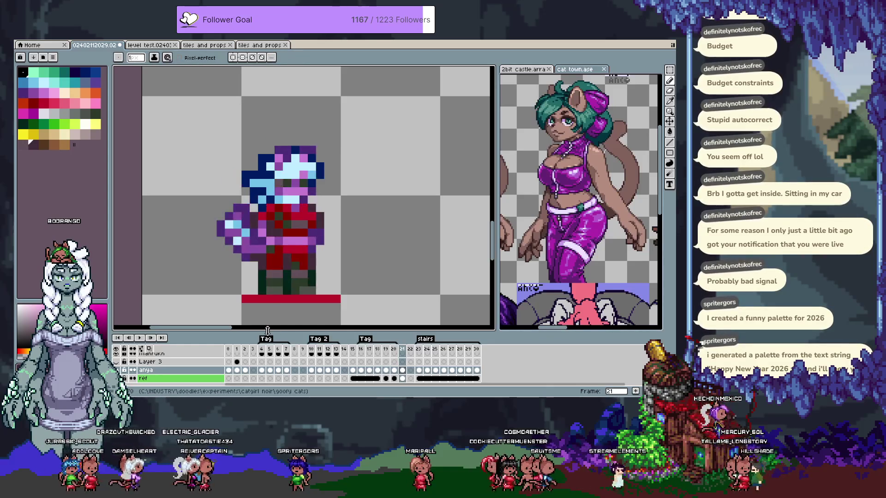
pyautogui.press('Right')
pyautogui.press('Left')
pyautogui.press('Right')
pyautogui.press('Left')
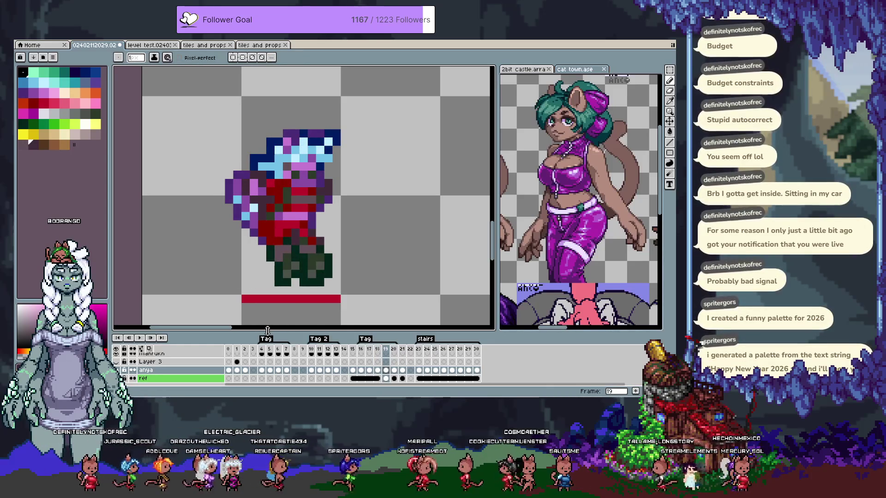
pyautogui.press('i')
pyautogui.click(268, 210)
pyautogui.press('b')
pyautogui.click(245, 290)
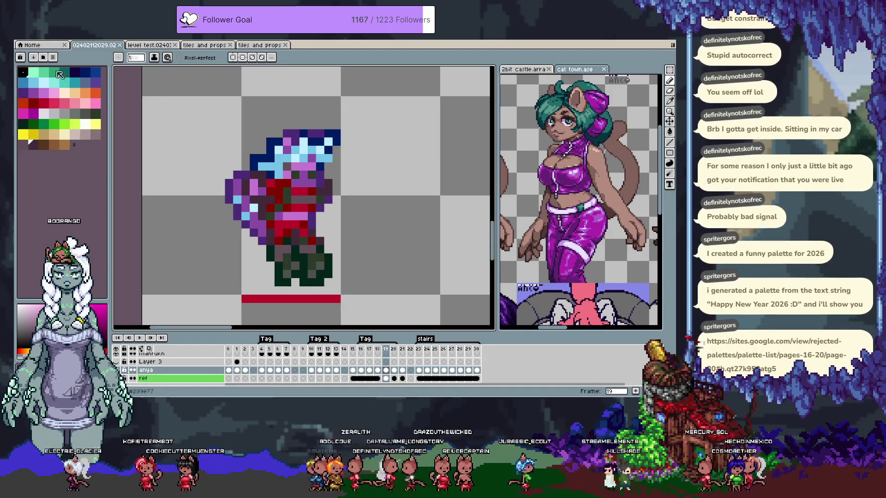
pyautogui.click(26, 41)
# Create a 256×256 RGB transparent sprite, paste the 12-colour block image, and recentre the view
pyautogui.click(28, 50)
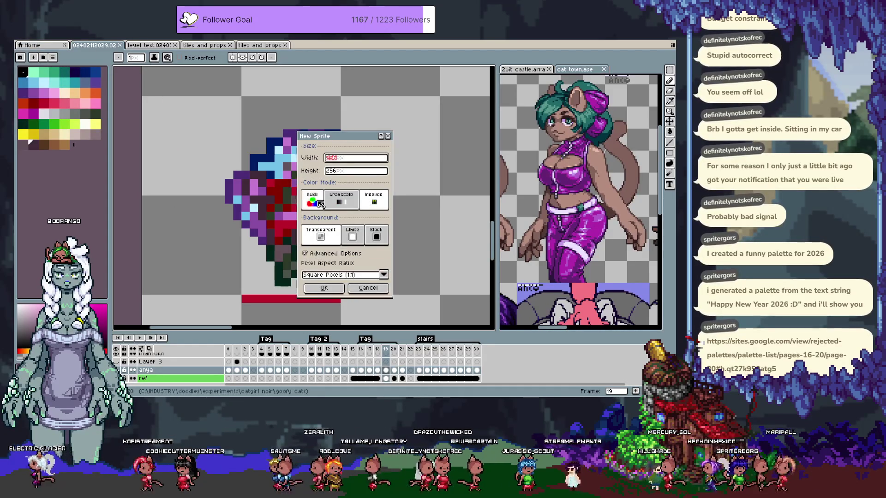
pyautogui.click(324, 288)
pyautogui.hotkey('ctrl', 'v')
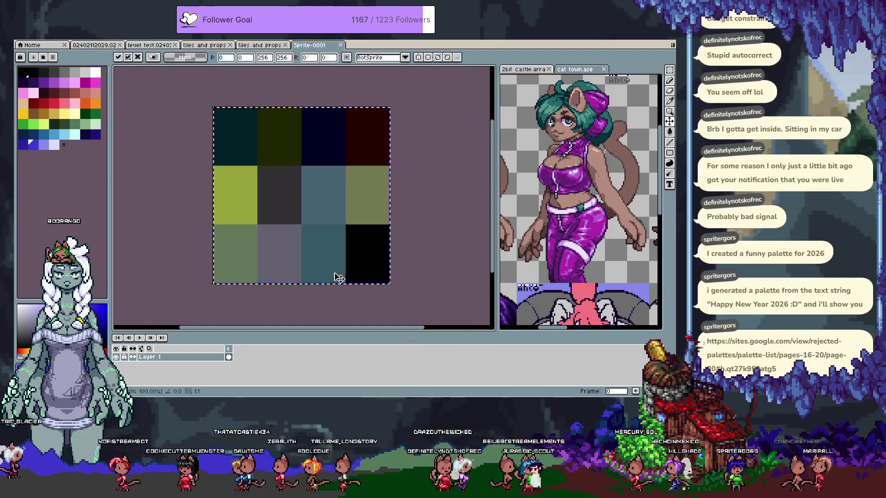
pyautogui.moveTo(364, 238); pyautogui.dragTo(394, 234)
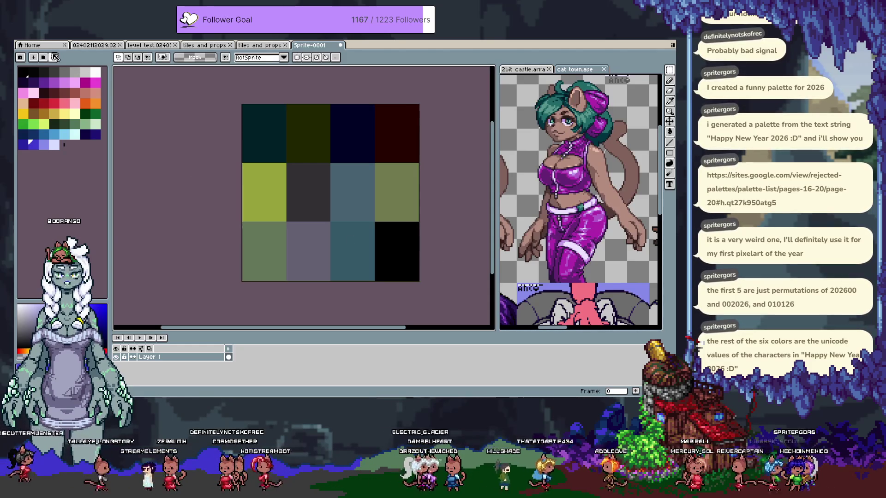
# Replace the palette with a new palette built from the sprite's colours
pyautogui.click(52, 57)
pyautogui.click(83, 208)
pyautogui.click(399, 259)
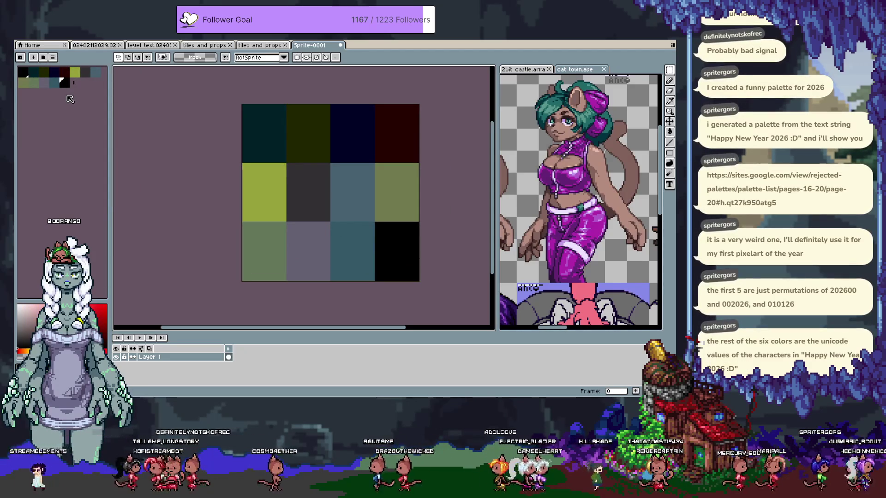
# Move black into the top row's second slot and another colour to the top row's end, then reorder
pyautogui.click(58, 73)
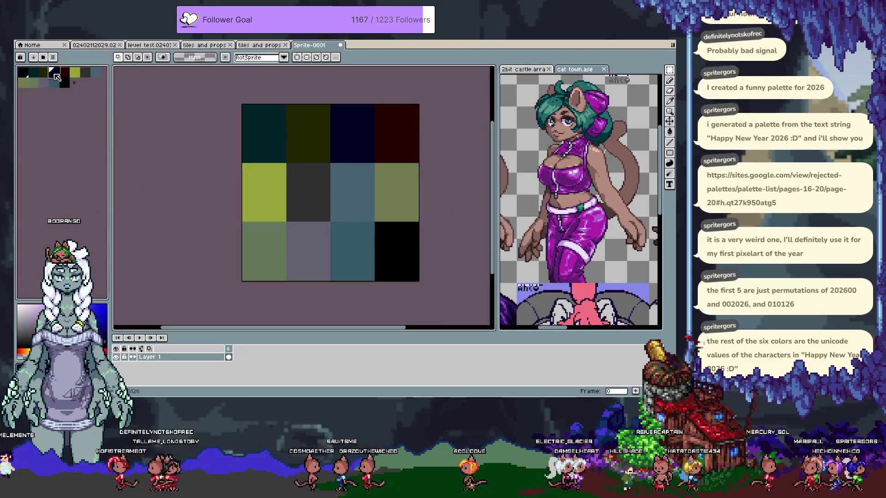
pyautogui.click(64, 82)
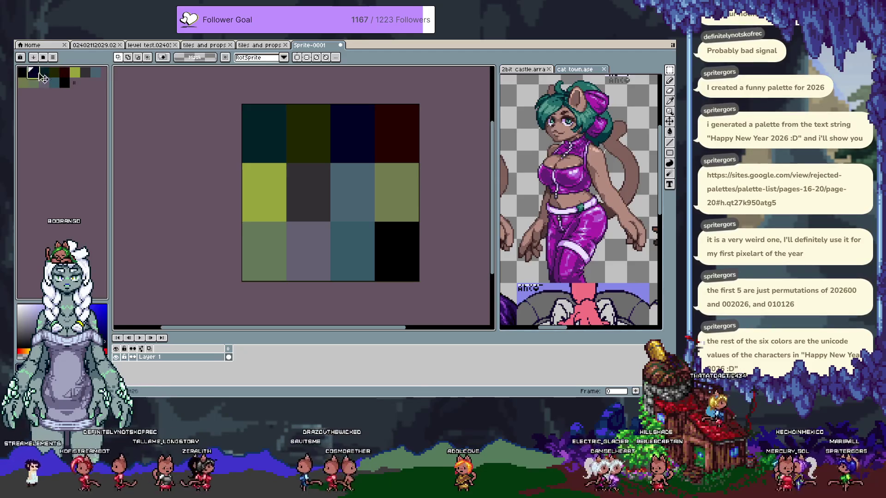
pyautogui.moveTo(68, 86); pyautogui.dragTo(34, 74)
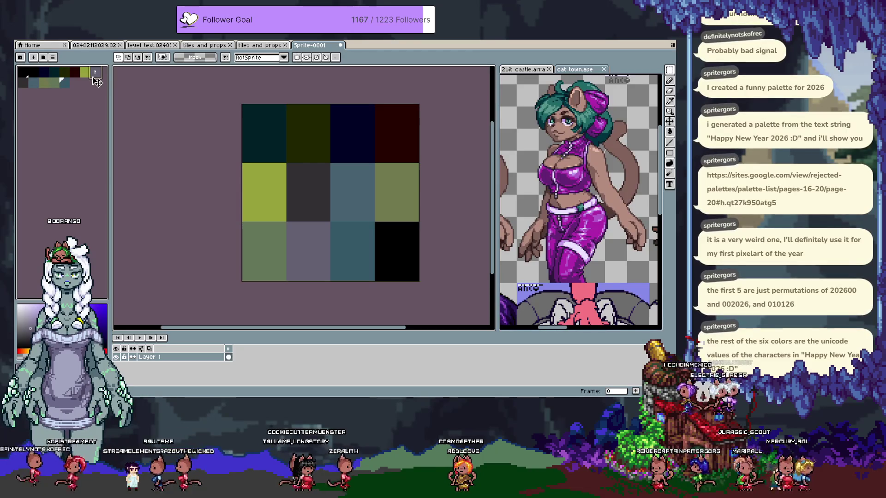
pyautogui.moveTo(92, 82); pyautogui.dragTo(97, 77)
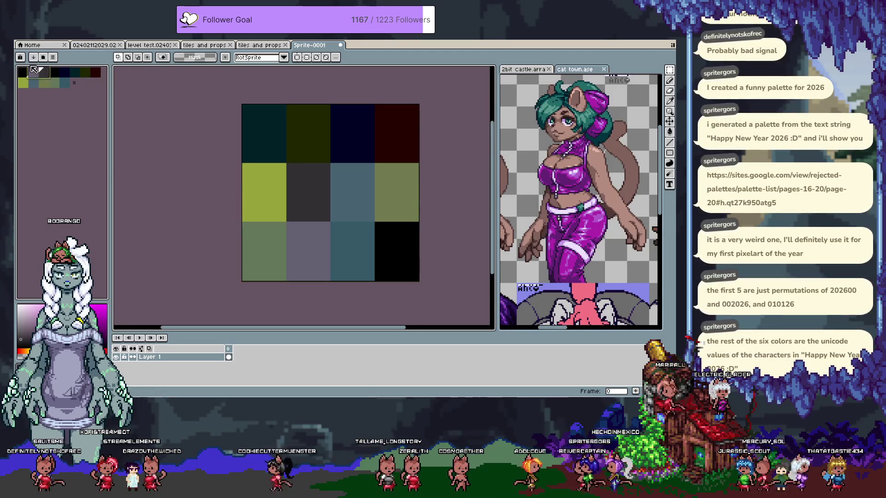
pyautogui.rightClick(33, 69)
pyautogui.click(74, 78)
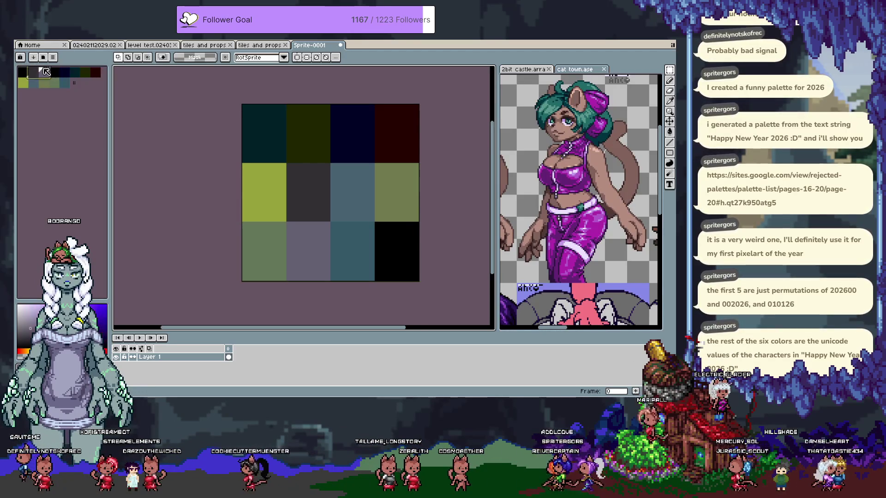
# Move teal into the top row, shift dark green along, and sort a row-two colour range
pyautogui.click(64, 83)
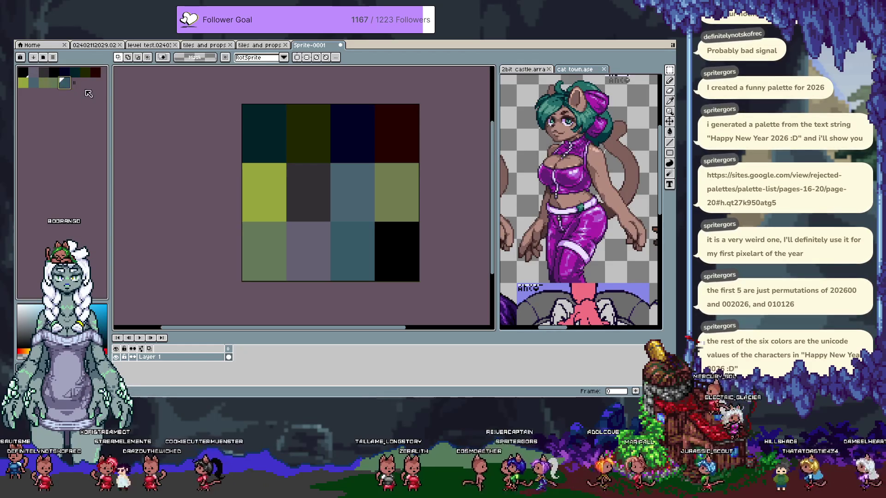
pyautogui.moveTo(60, 83)
pyautogui.mouseDown()
pyautogui.moveTo(83, 74)
pyautogui.moveTo(60, 89)
pyautogui.mouseUp()
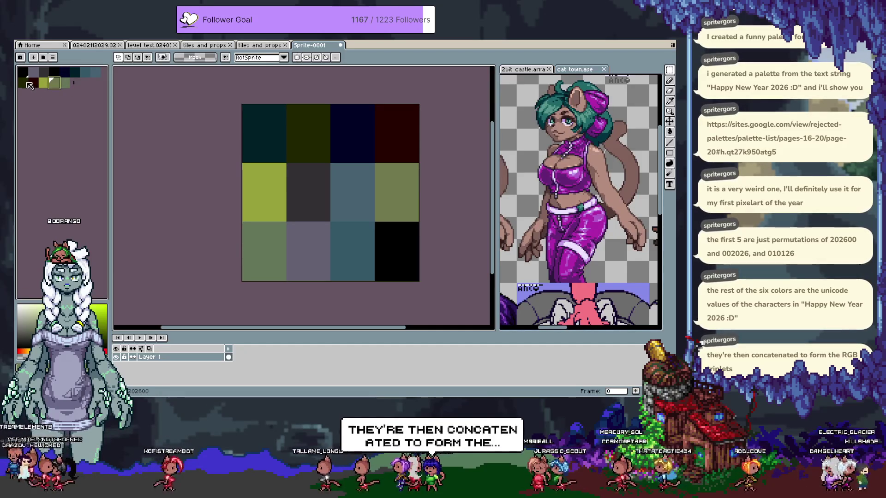
pyautogui.moveTo(23, 83)
pyautogui.mouseDown()
pyautogui.moveTo(74, 91)
pyautogui.moveTo(34, 84)
pyautogui.mouseUp()
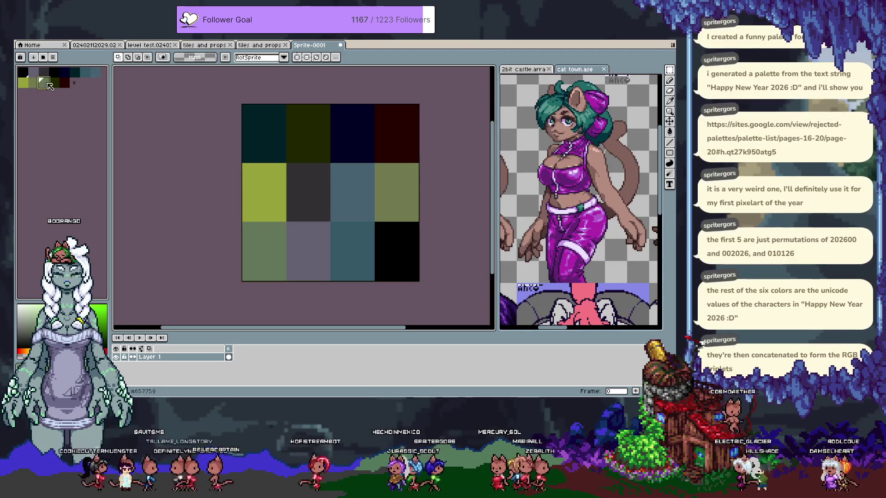
pyautogui.click(64, 72)
pyautogui.moveTo(44, 82); pyautogui.dragTo(64, 83)
pyautogui.click(32, 57)
pyautogui.click(59, 85)
# Move another colour and dark red up into row one, making dark navy the foreground
pyautogui.click(55, 83)
pyautogui.moveTo(56, 89); pyautogui.dragTo(58, 74)
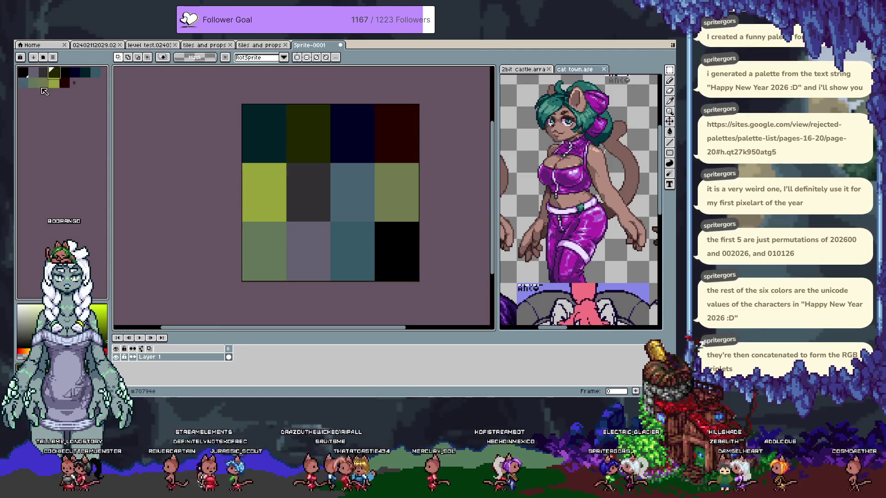
pyautogui.click(64, 84)
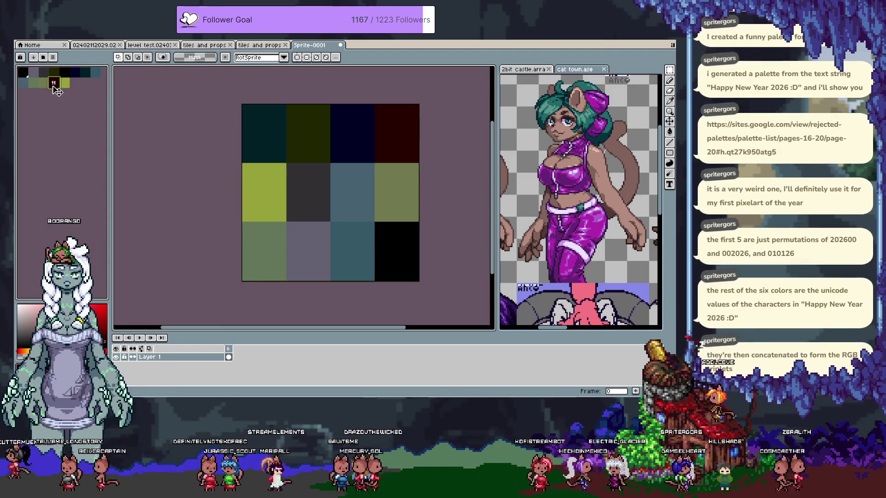
pyautogui.moveTo(65, 88); pyautogui.dragTo(62, 74)
pyautogui.press(']')
pyautogui.press(']')
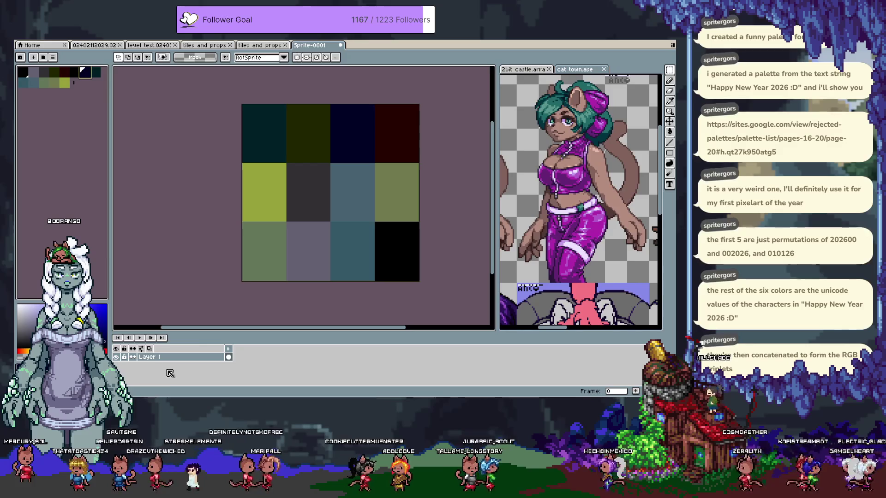
# Switch to the Eyedropper (I), then to rectangular selection (M)
pyautogui.press('i')
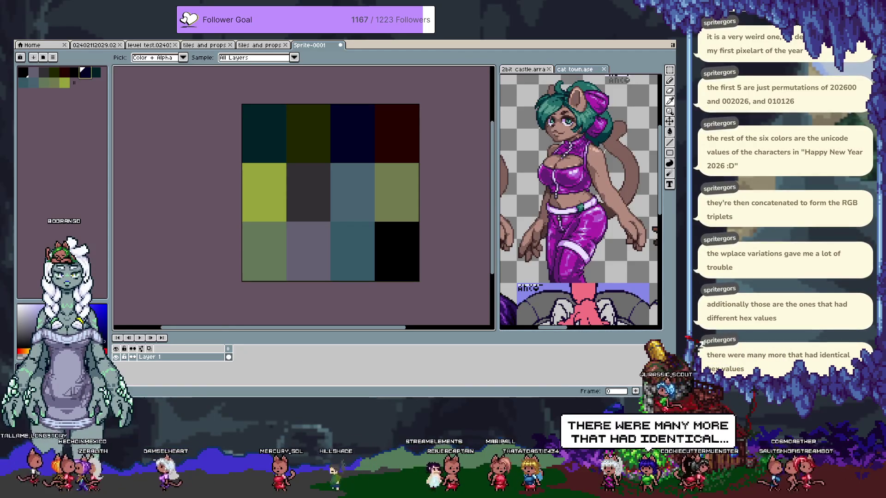
pyautogui.press('m')
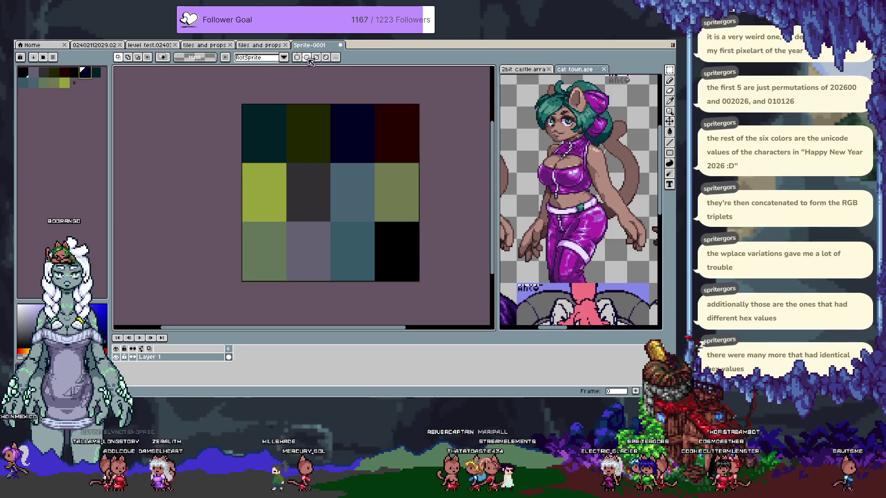
# Rename Layer 1 after the Happy New Year 2026 palette and switch to the tiles and props file
pyautogui.press('i')
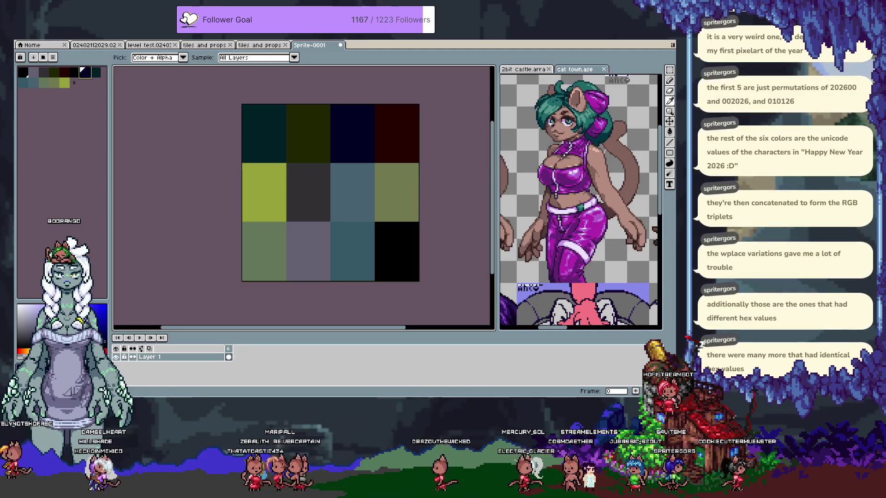
pyautogui.press('m')
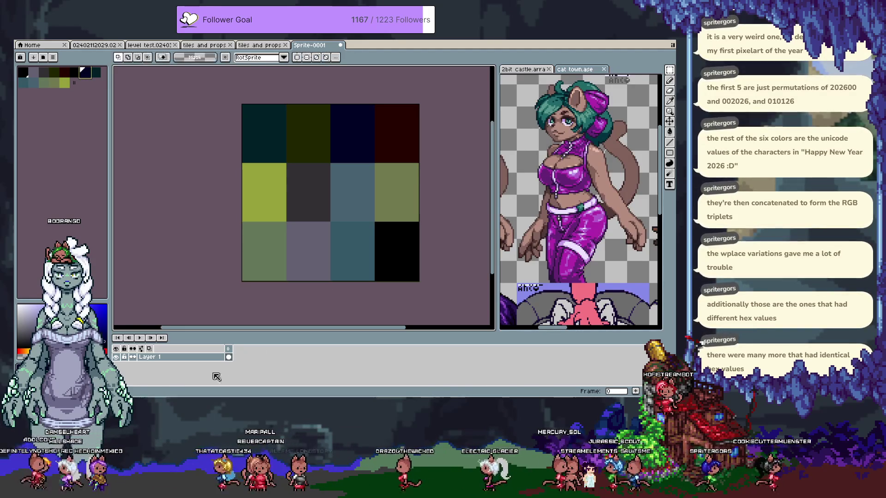
pyautogui.doubleClick(177, 361)
pyautogui.press('Return')
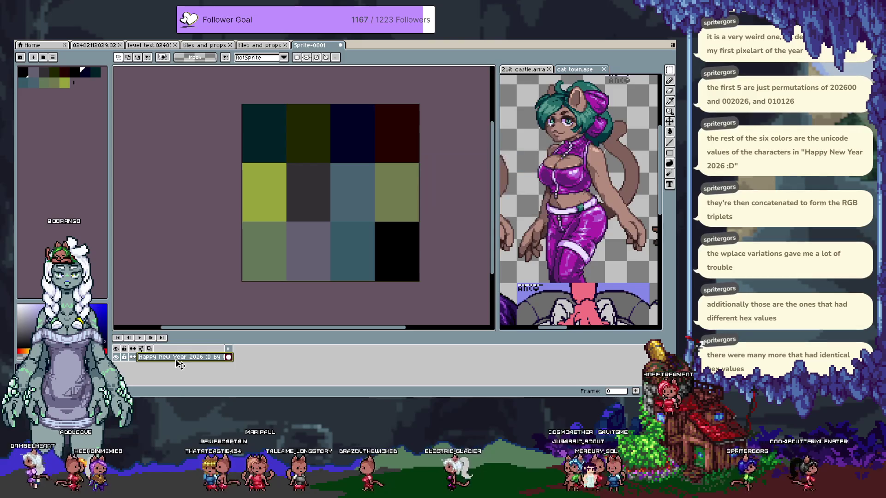
pyautogui.hotkey('ctrl', 'shift', 'Tab')
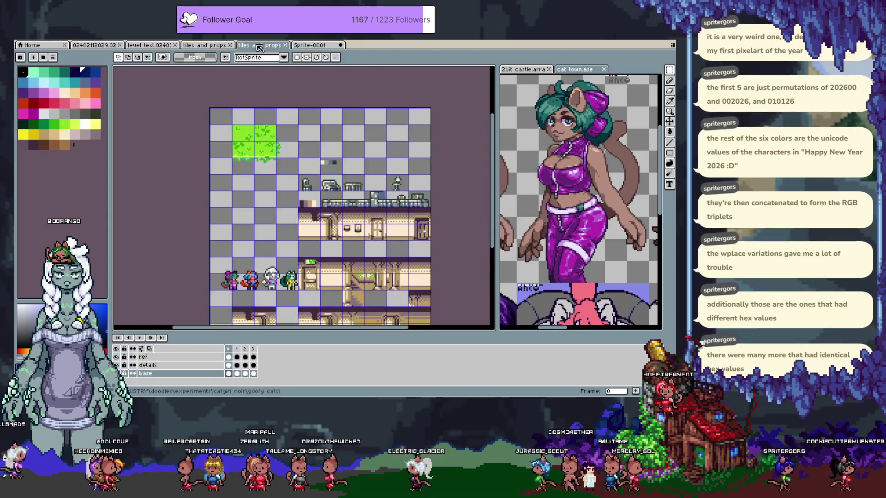
# Switch to the chibi character file and pan the upper sprites into view
pyautogui.click(170, 46)
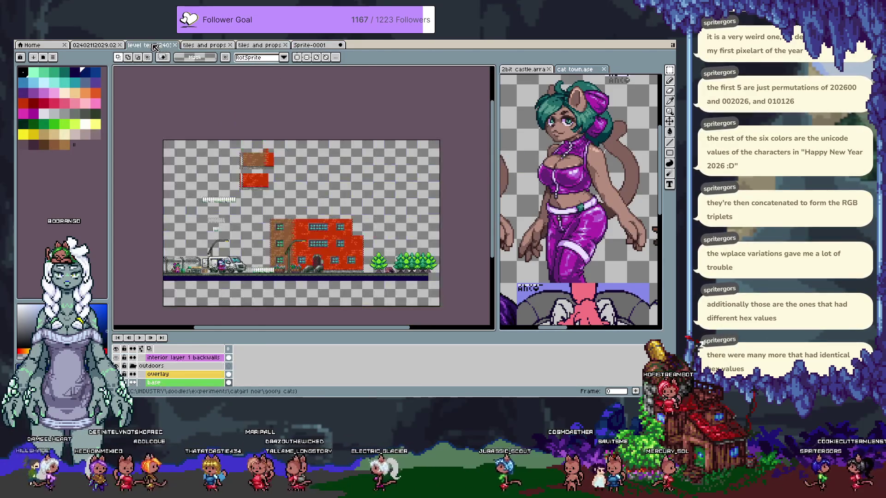
pyautogui.click(91, 46)
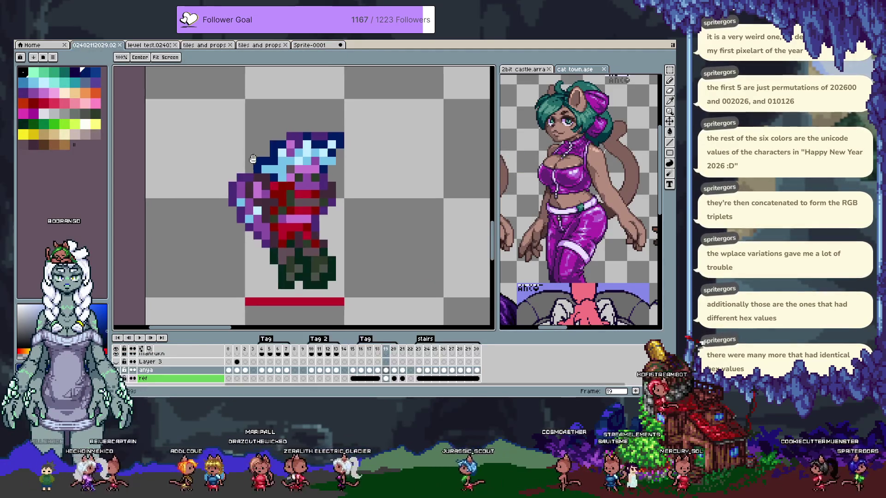
pyautogui.scroll(-2, 378, 213)
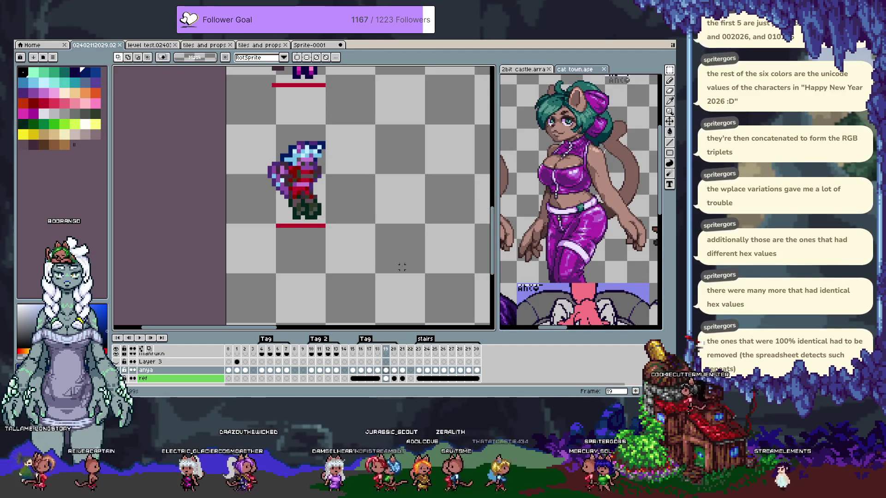
pyautogui.press('space')
pyautogui.moveTo(360, 138); pyautogui.dragTo(307, 221)
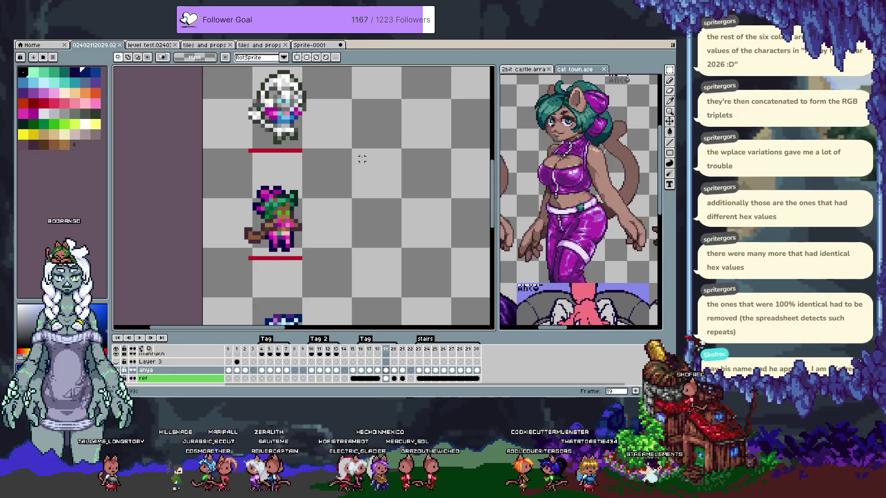
pyautogui.moveTo(339, 138); pyautogui.dragTo(352, 203)
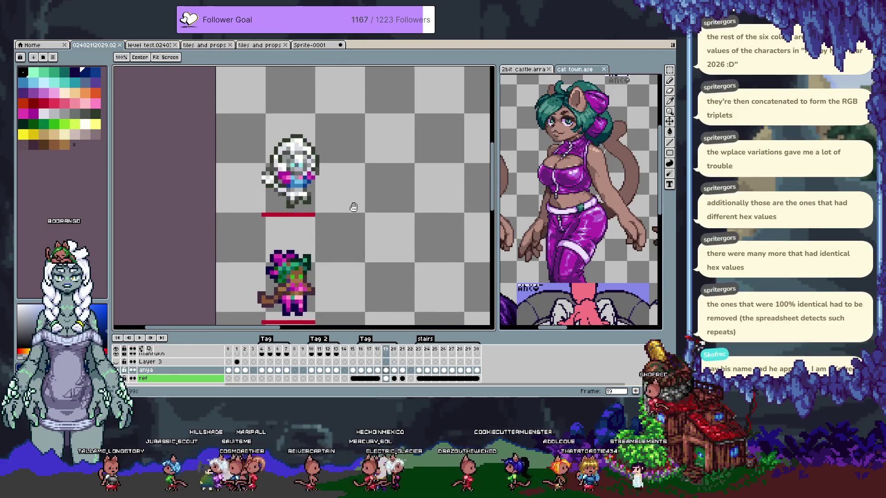
# Toggle the pixel grid, scroll down, and select the area around the lower character
pyautogui.hotkey('ctrl', "'")
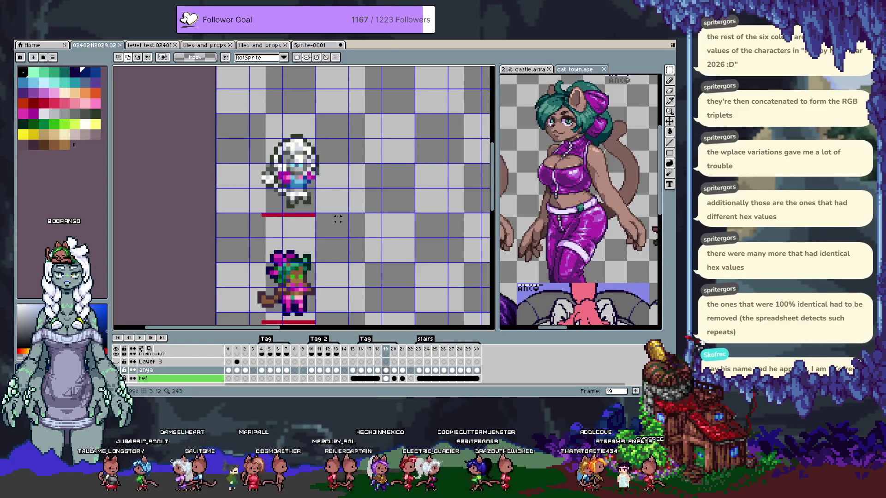
pyautogui.hotkey('ctrl', "'")
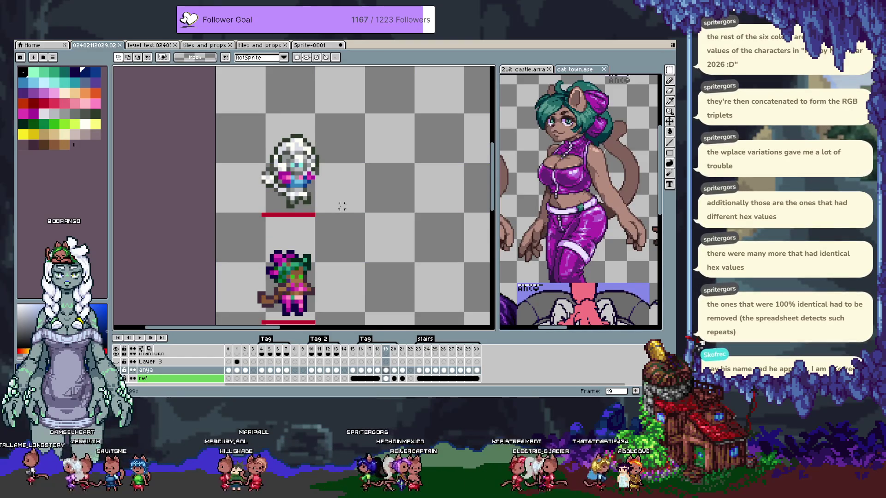
pyautogui.scroll(-3, 333, 228)
pyautogui.scroll(-1, 324, 231)
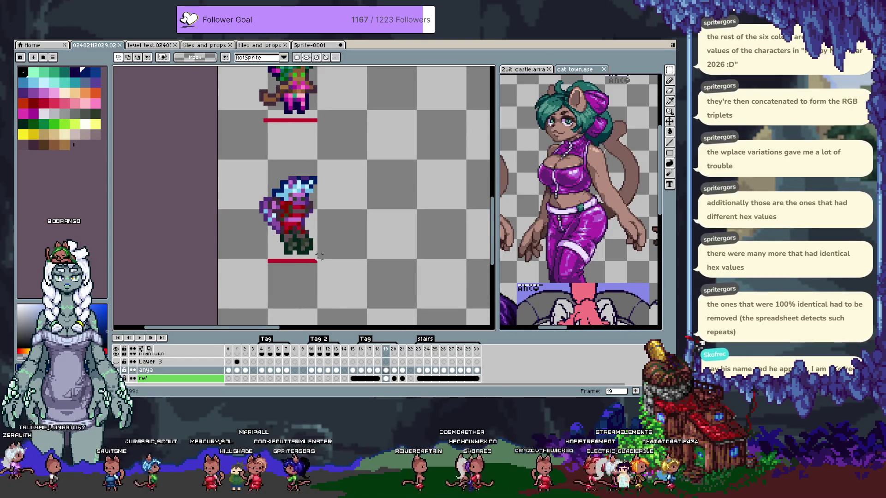
pyautogui.moveTo(314, 257); pyautogui.dragTo(250, 159)
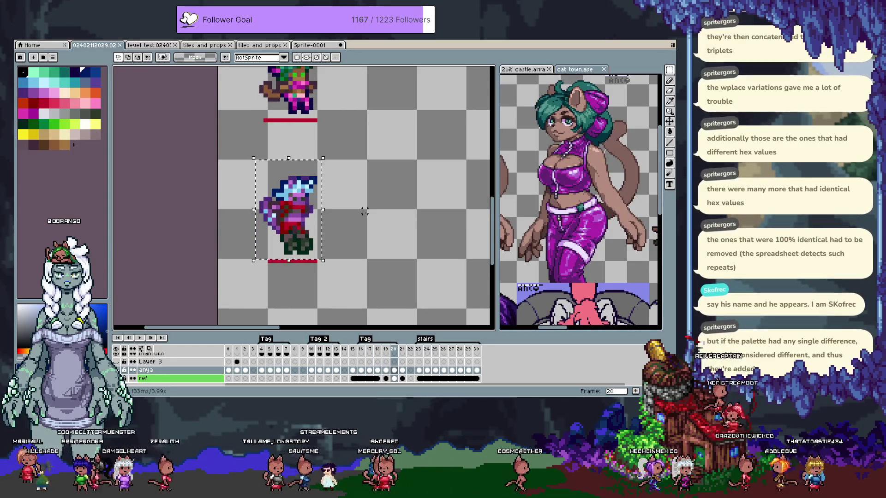
# On frame 19, take the pencil and zoom in on the chibi's hat, comparing neighbouring frames
pyautogui.press('Left')
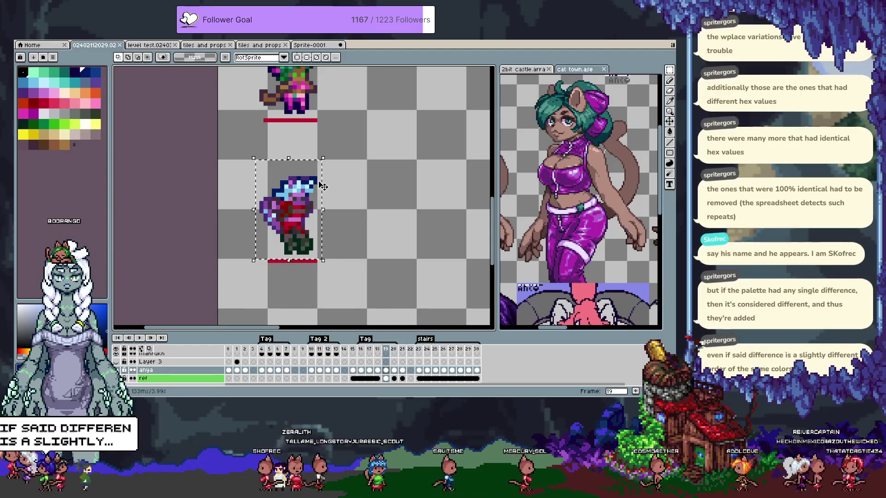
pyautogui.scroll(5, 298, 194)
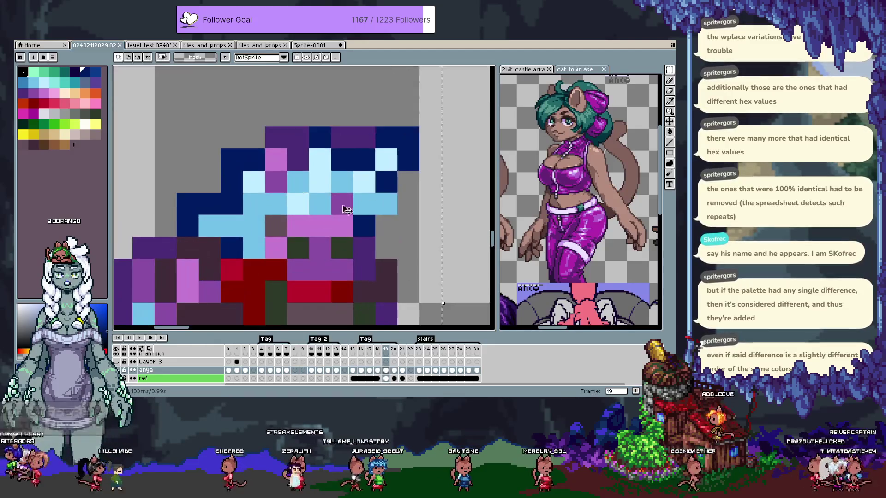
pyautogui.scroll(-3, 336, 197)
pyautogui.scroll(1, 340, 198)
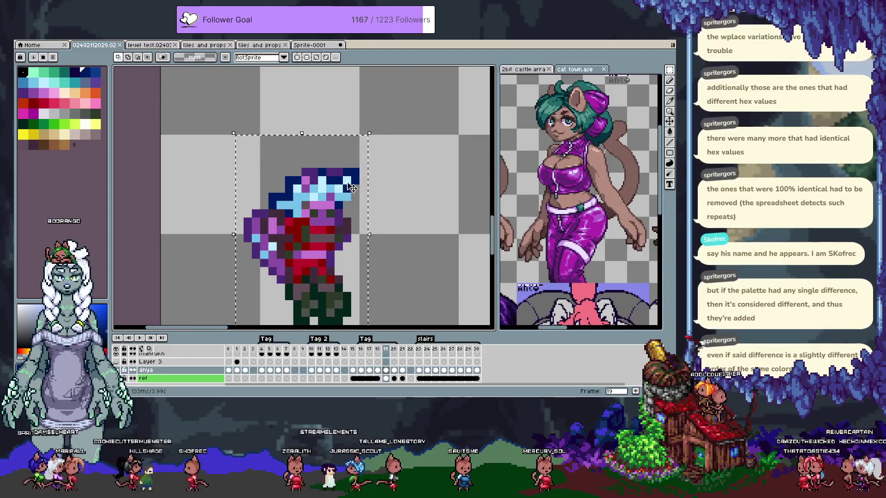
pyautogui.press('b')
pyautogui.scroll(1, 357, 173)
pyautogui.press('Right')
pyautogui.press('Left')
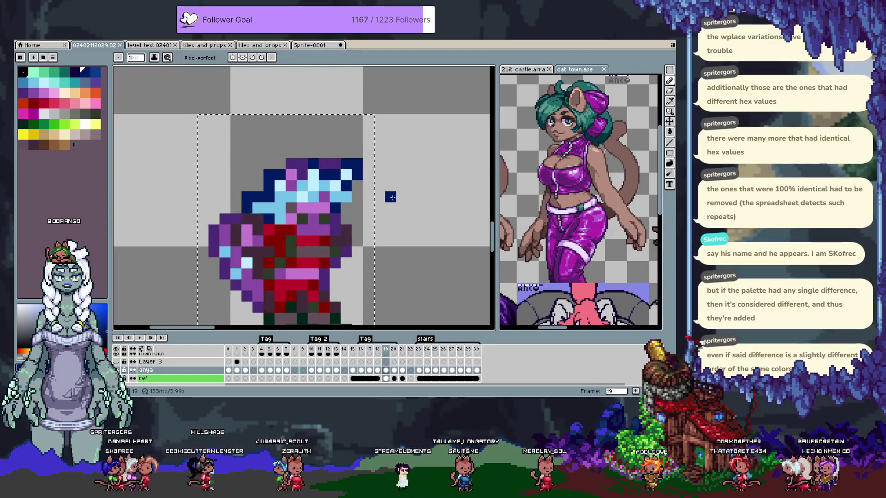
pyautogui.press('Right')
pyautogui.press('Left')
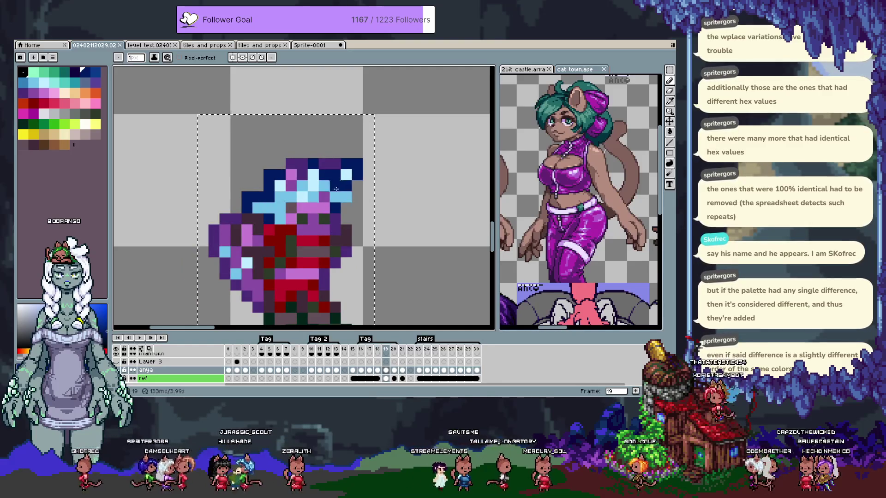
pyautogui.scroll(1, 364, 177)
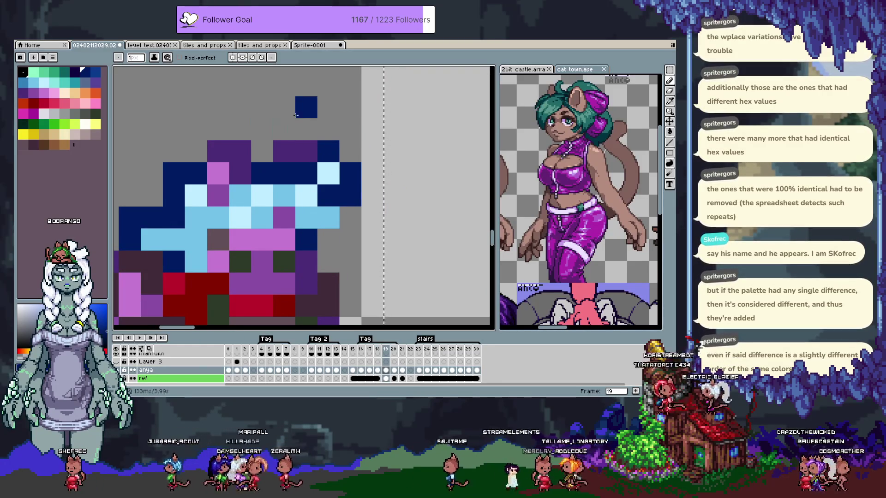
pyautogui.moveTo(278, 230); pyautogui.dragTo(288, 195)
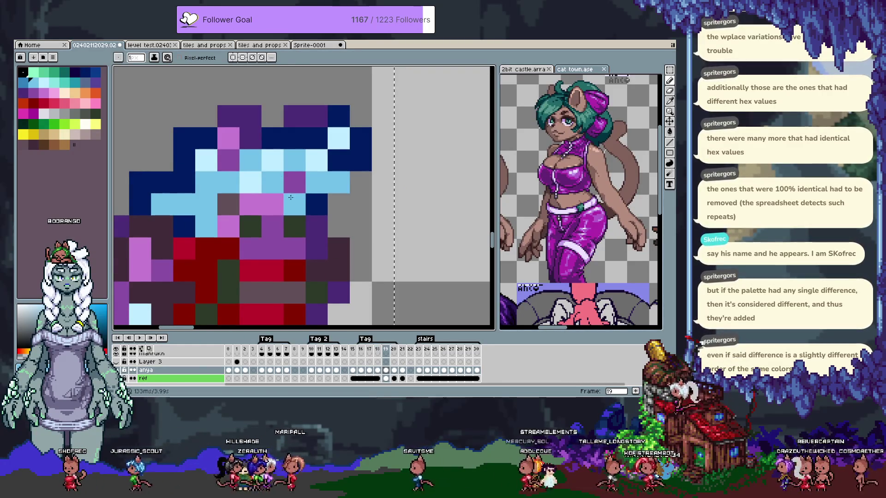
# Recolour pink hat pixels light blue and pale cyan, then step back to frame 18
pyautogui.click(250, 204)
pyautogui.keyDown('alt'); pyautogui.click(251, 182); pyautogui.keyUp('alt')
pyautogui.click(228, 182)
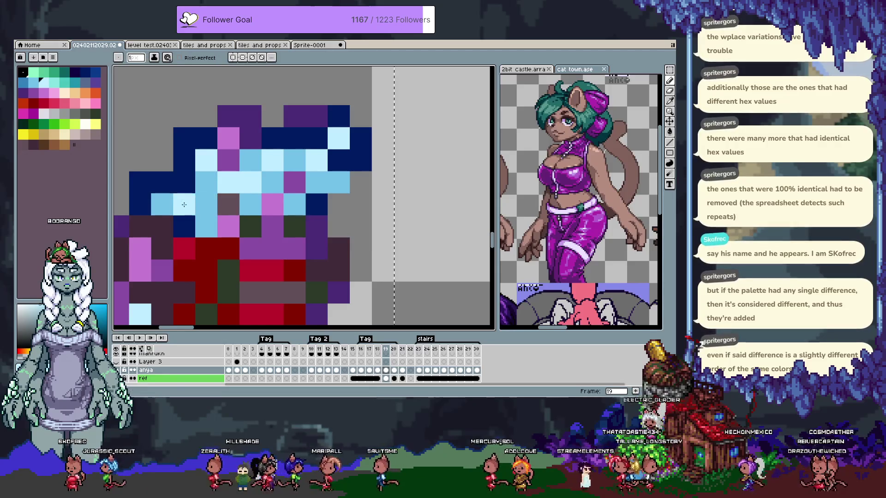
pyautogui.press('Left')
pyautogui.scroll(-1, 212, 196)
pyautogui.scroll(-1, 233, 187)
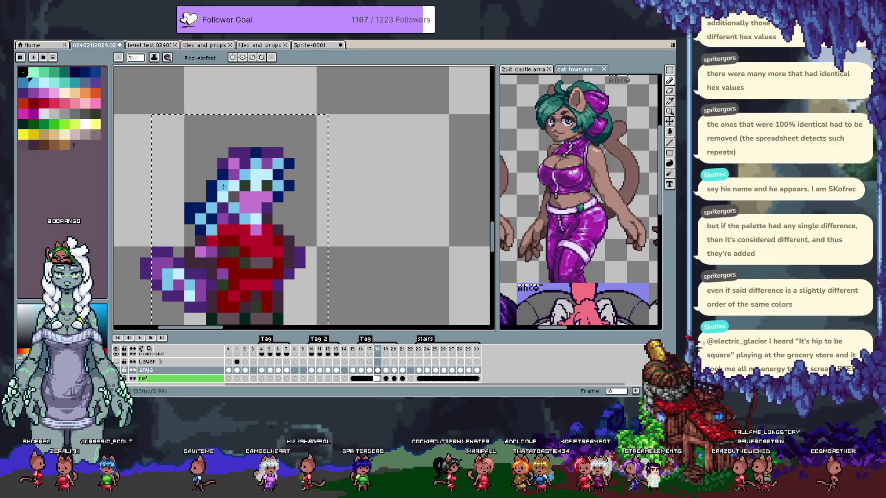
pyautogui.scroll(-2, 265, 194)
pyautogui.scroll(2, 288, 205)
pyautogui.press(',')
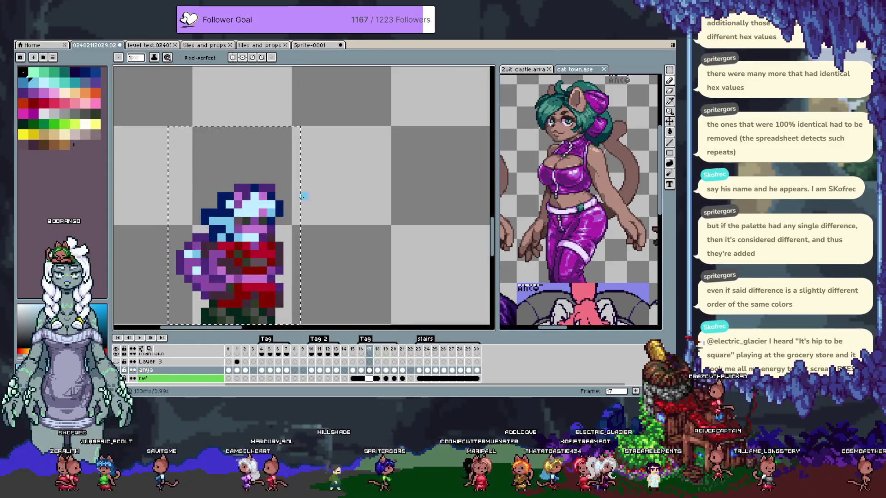
pyautogui.press('.')
pyautogui.press('.')
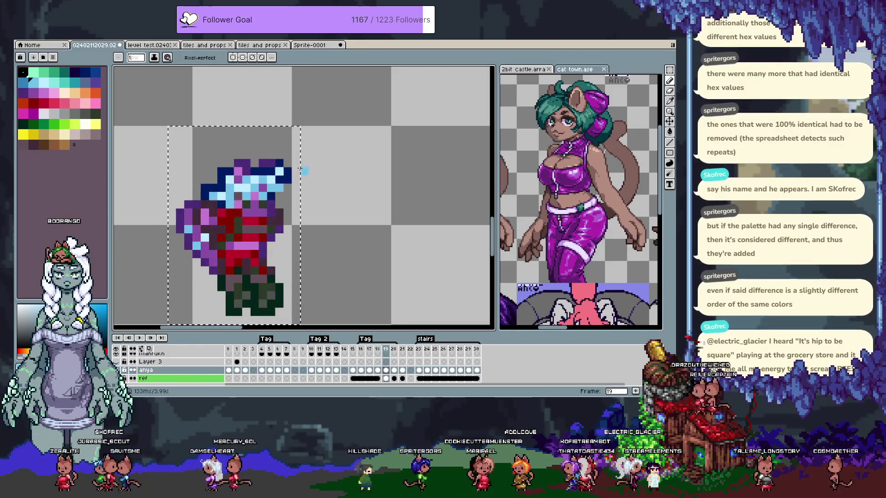
pyautogui.press(',')
pyautogui.press('.')
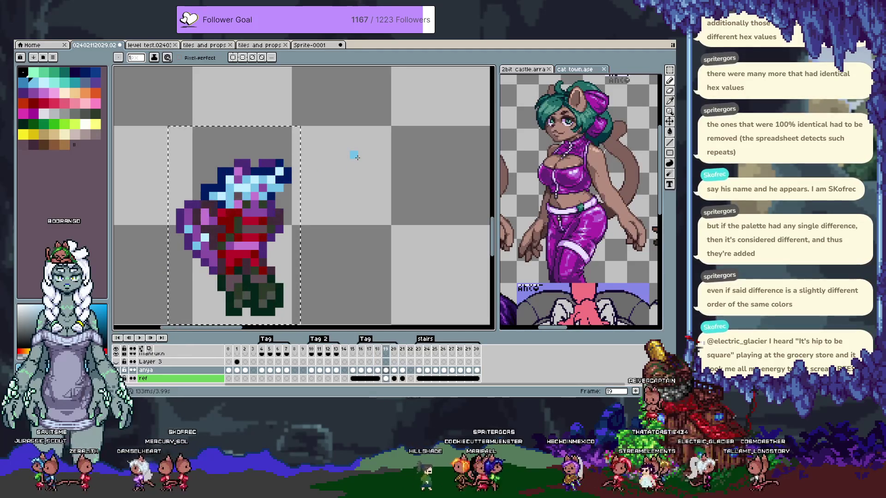
pyautogui.press(',')
pyautogui.press('.')
pyautogui.press('.')
pyautogui.press(',')
pyautogui.press(',')
pyautogui.press(',')
pyautogui.press('.')
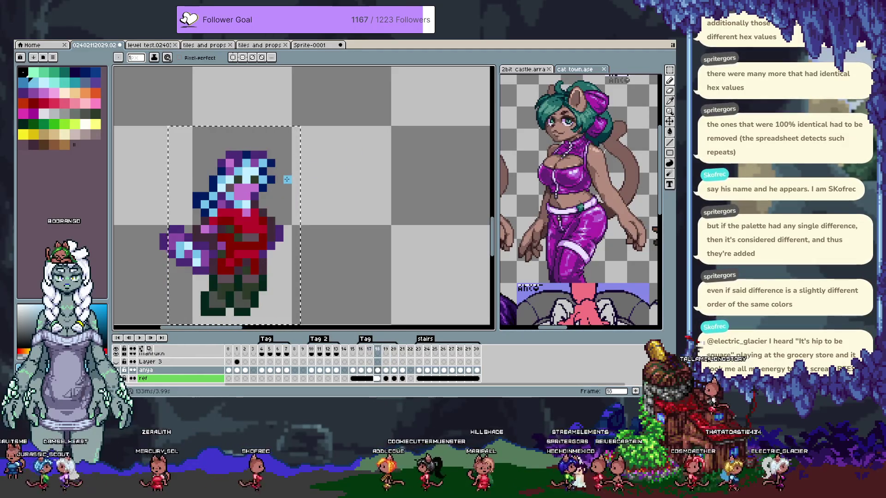
pyautogui.press('.')
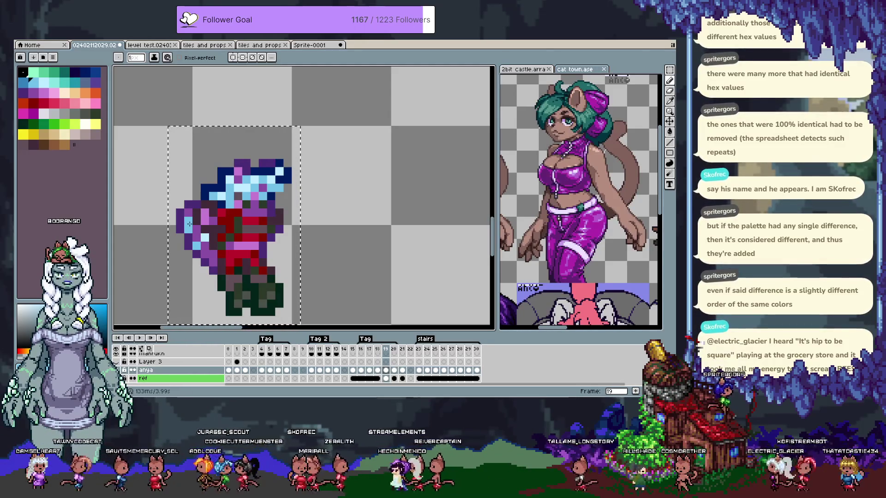
pyautogui.scroll(1, 230, 189)
pyautogui.scroll(1, 230, 188)
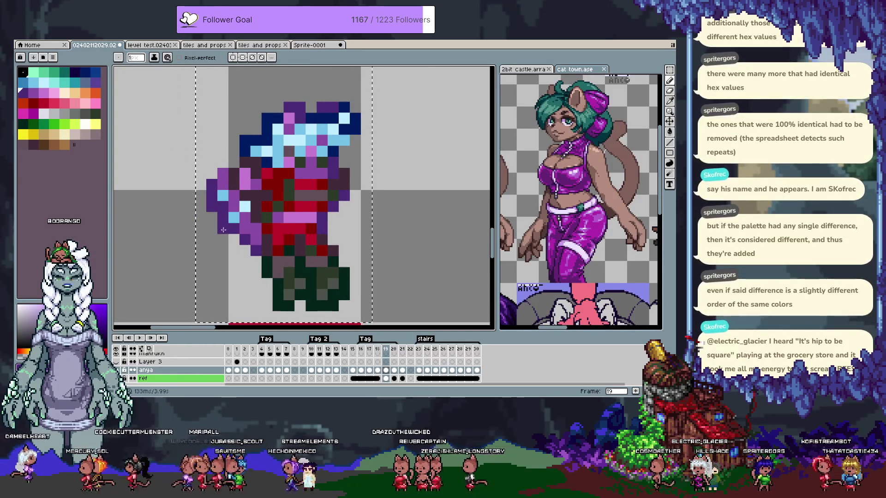
# Paint light blue highlight pixels over the purple shape on the left side
pyautogui.keyDown('alt'); pyautogui.click(238, 231); pyautogui.keyUp('alt')
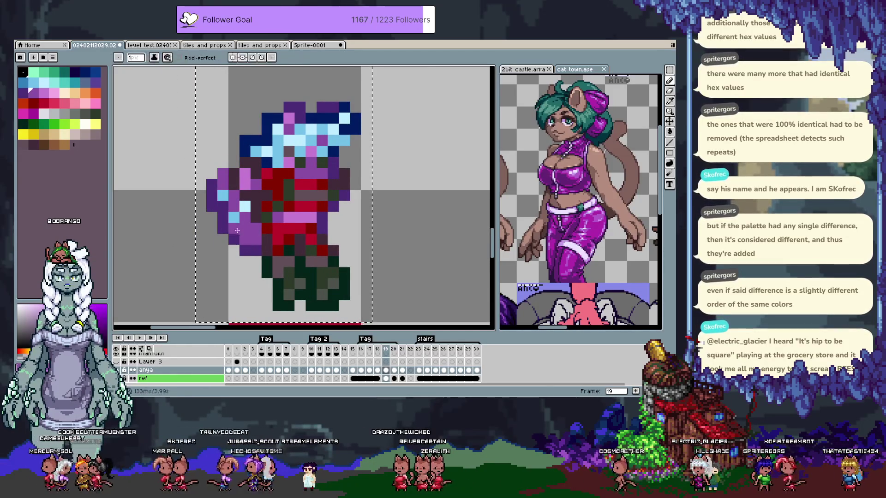
pyautogui.keyDown('alt'); pyautogui.click(232, 207); pyautogui.keyUp('alt')
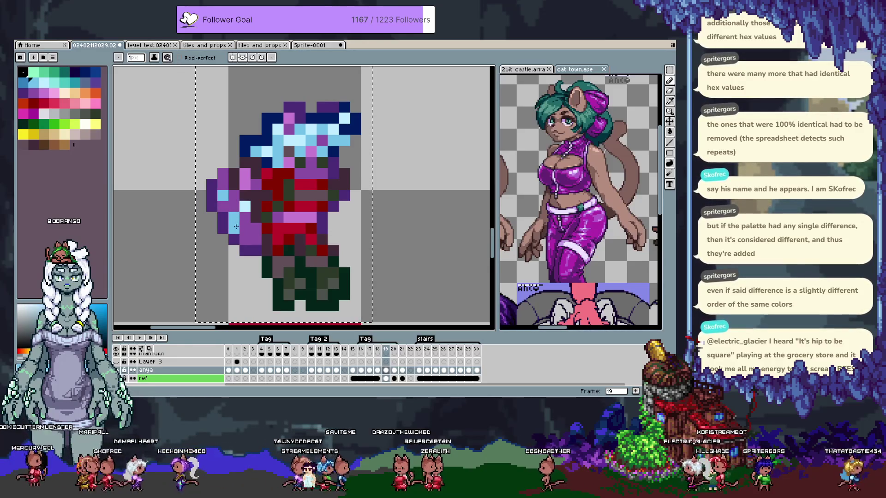
pyautogui.click(245, 218)
pyautogui.keyDown('alt'); pyautogui.click(234, 216); pyautogui.keyUp('alt')
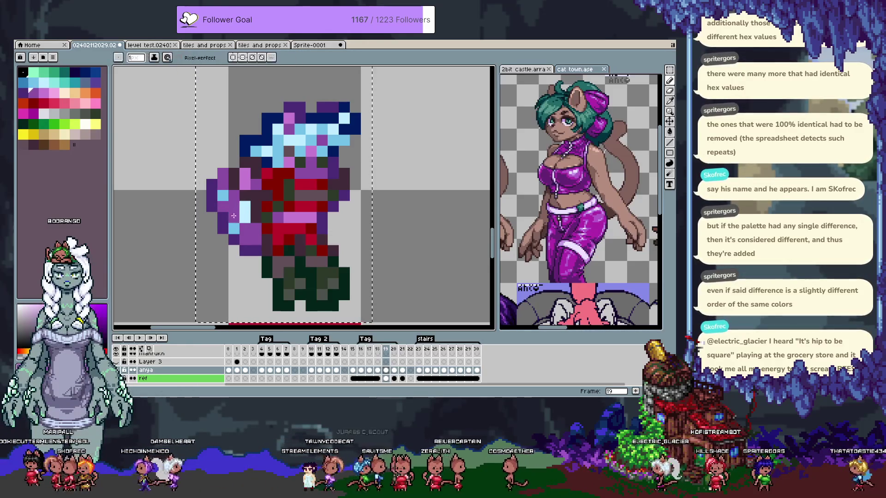
pyautogui.click(246, 206)
pyautogui.keyDown('alt'); pyautogui.click(223, 195); pyautogui.keyUp('alt')
pyautogui.click(234, 195)
pyautogui.keyDown('alt'); pyautogui.click(216, 175); pyautogui.keyUp('alt')
# Erase a stray outline pixel and add dark purple outline pixels
pyautogui.rightClick(212, 174)
pyautogui.click(223, 175)
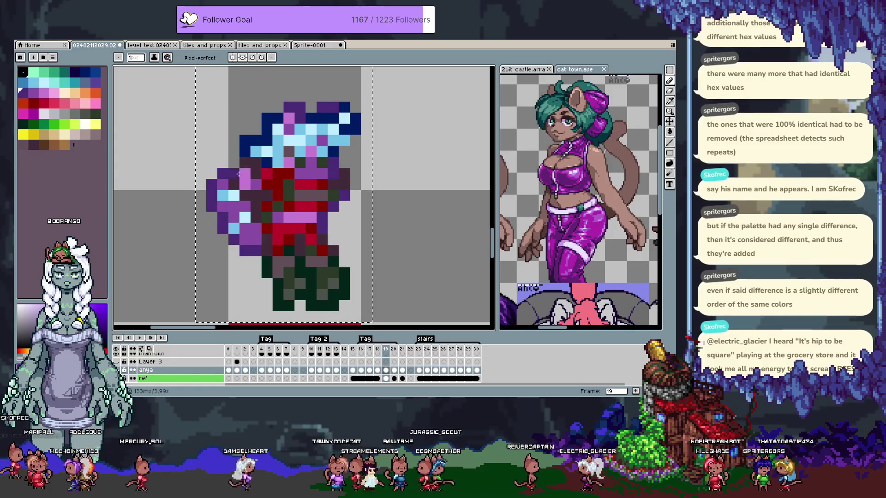
pyautogui.click(234, 164)
pyautogui.scroll(-1, 236, 234)
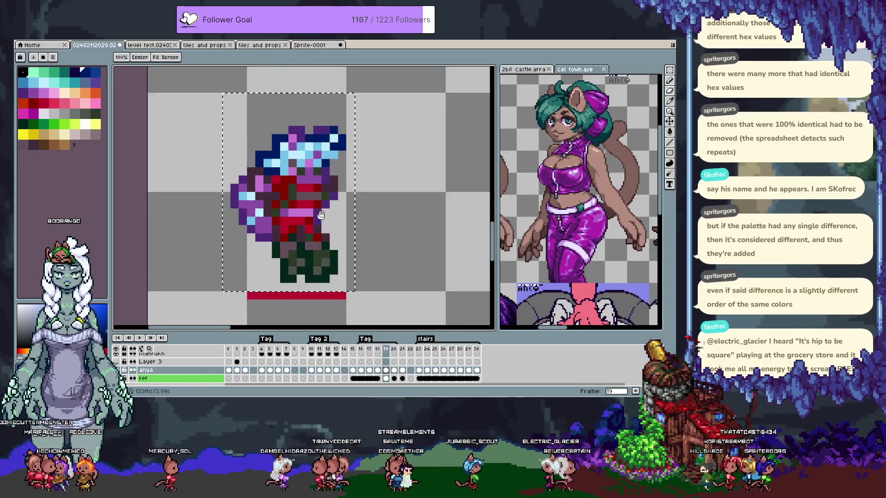
# Flip between frames 18, 19 and 20 to compare poses, ending on frame 19
pyautogui.press('Right')
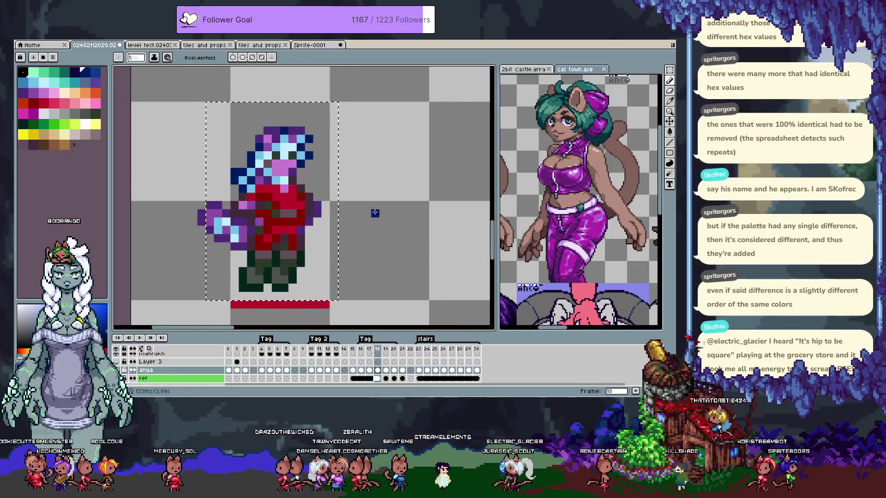
pyautogui.press('Left')
pyautogui.press('Right')
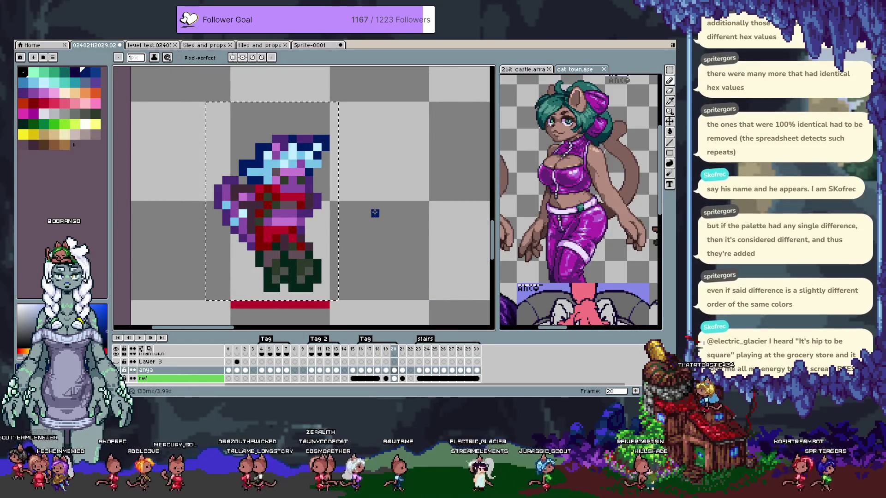
pyautogui.press('Left')
pyautogui.press('Right')
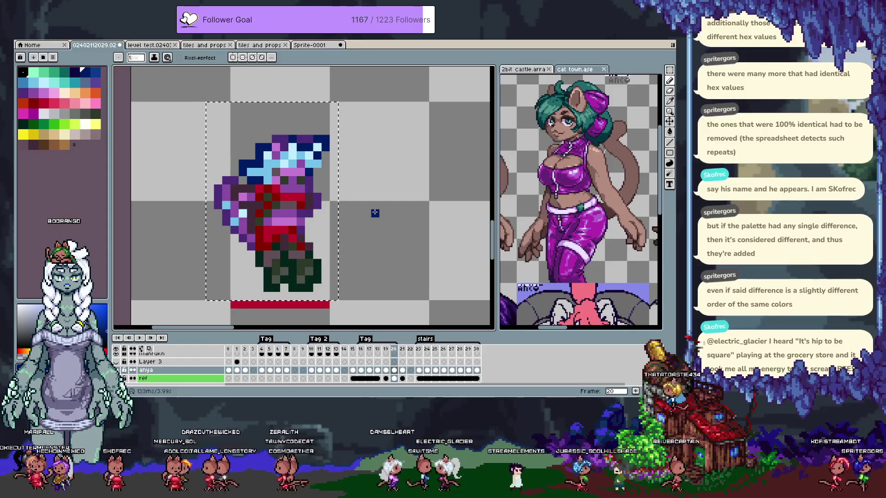
pyautogui.press('Left')
pyautogui.press('Left')
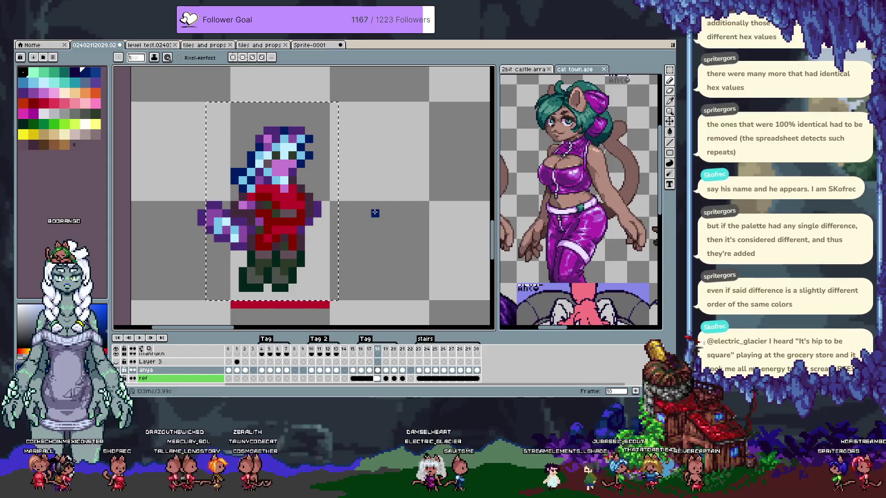
pyautogui.press('Right')
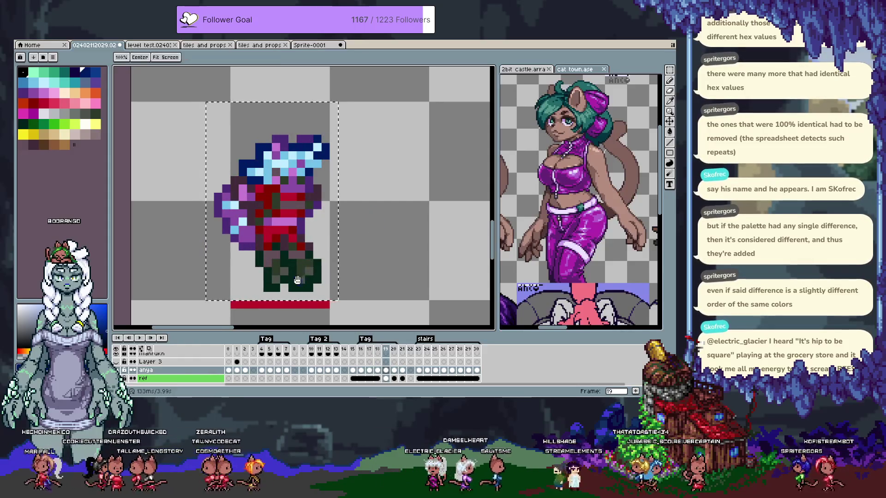
pyautogui.scroll(1, 317, 210)
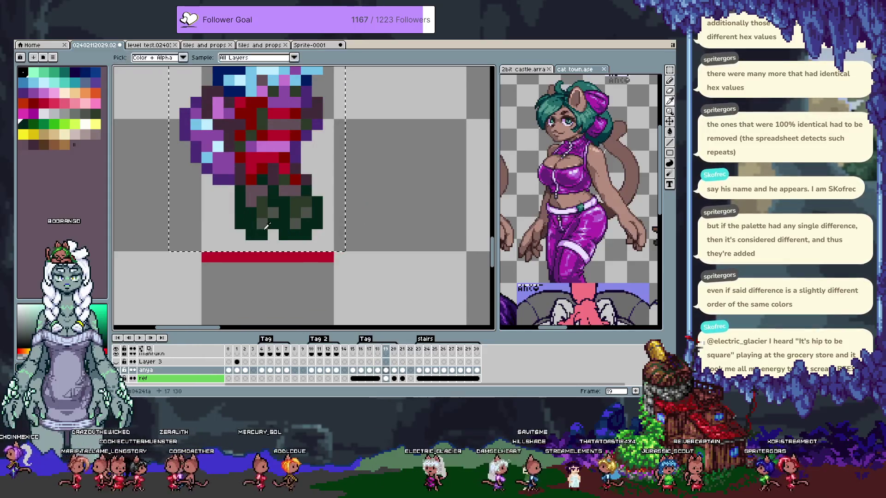
# Choose dark grey-green shades and sample the boots' grey-green colour
pyautogui.keyDown('alt'); pyautogui.click(264, 231); pyautogui.keyUp('alt')
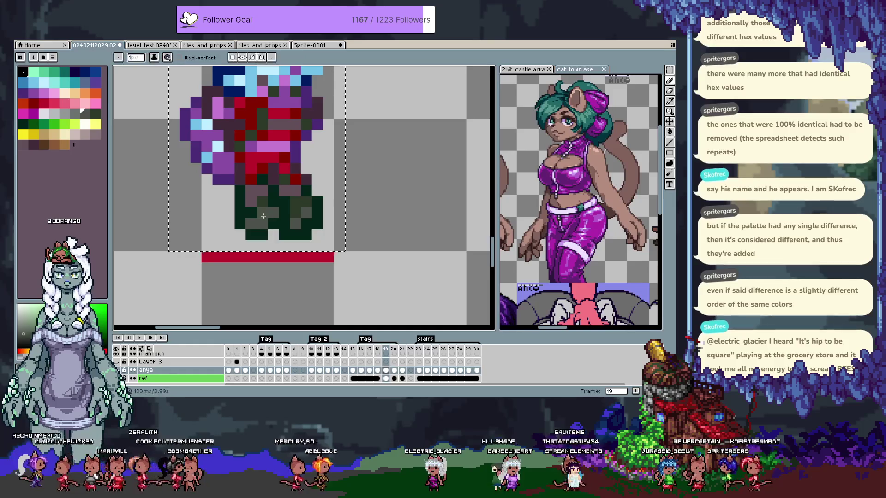
pyautogui.keyDown('alt'); pyautogui.click(255, 199); pyautogui.keyUp('alt')
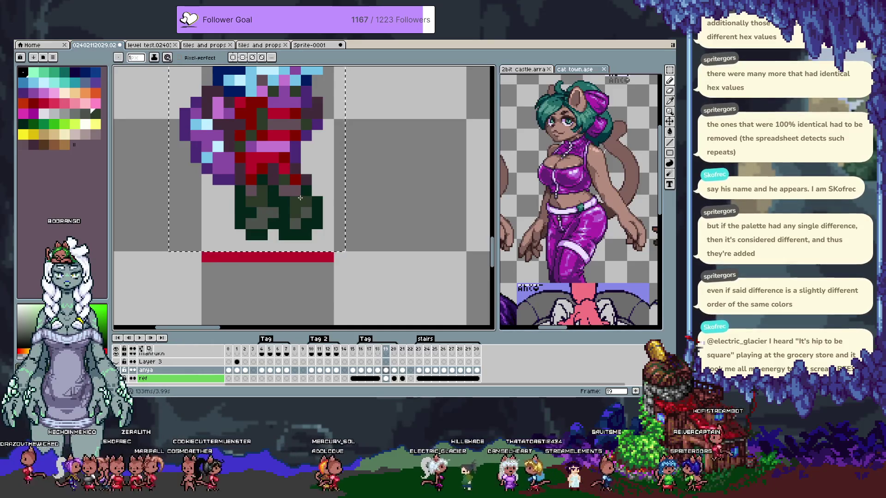
pyautogui.keyDown('alt'); pyautogui.click(296, 213); pyautogui.keyUp('alt')
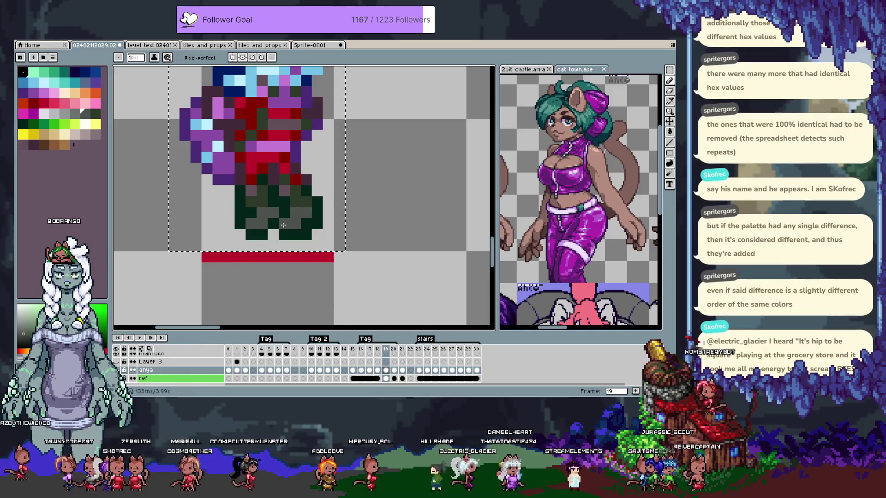
pyautogui.keyDown('alt'); pyautogui.click(305, 236); pyautogui.keyUp('alt')
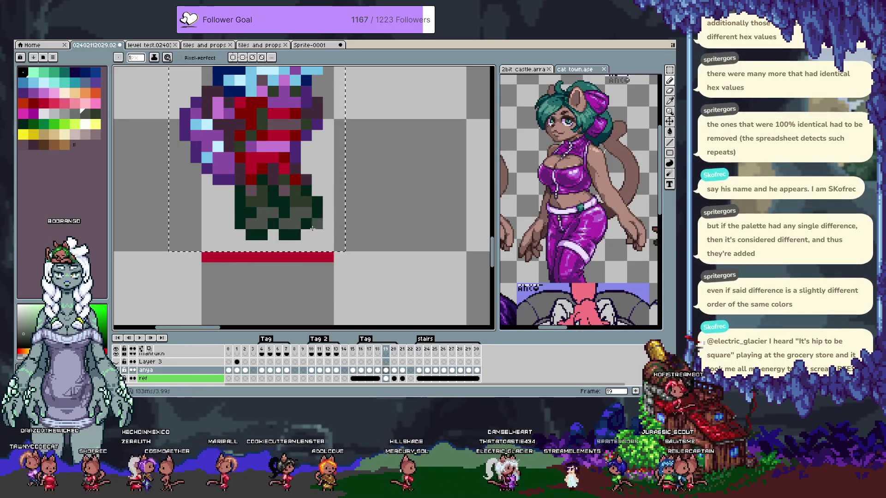
pyautogui.scroll(-3, 319, 231)
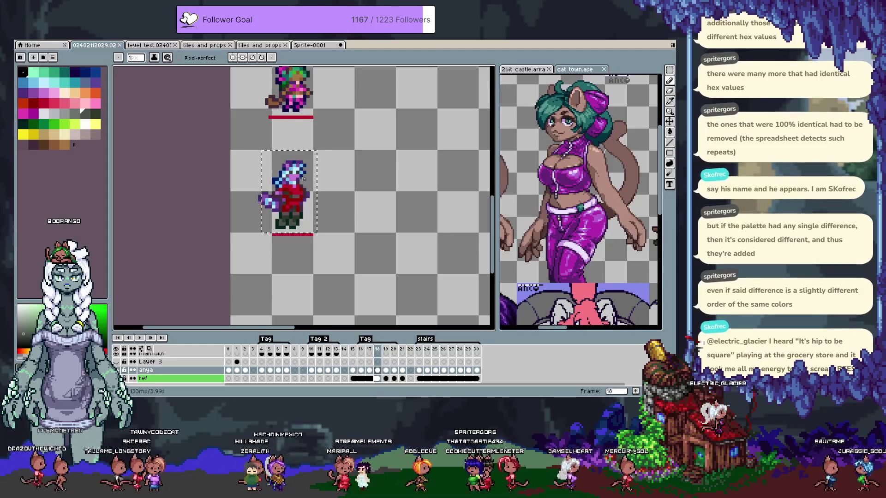
# Nudge the selected sprite one pixel left and bring the character sprites back into view
pyautogui.scroll(1, 327, 217)
pyautogui.press('v')
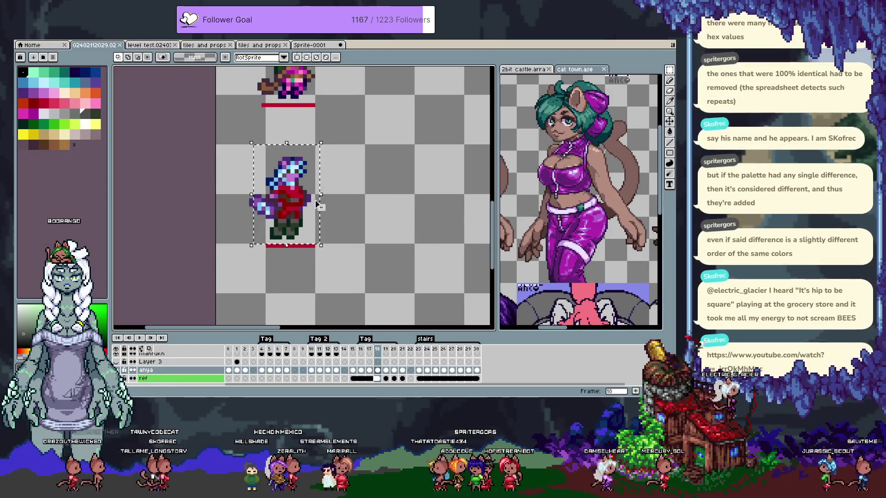
pyautogui.press('Left')
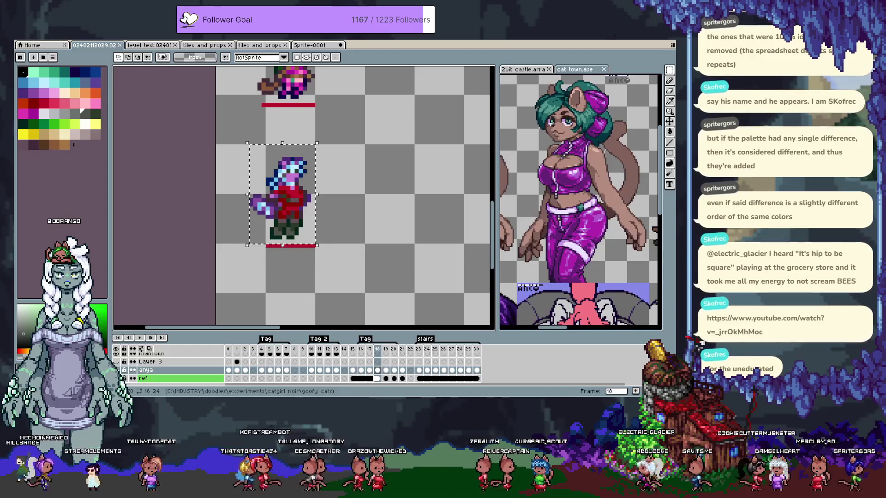
pyautogui.scroll(-3, 503, 261)
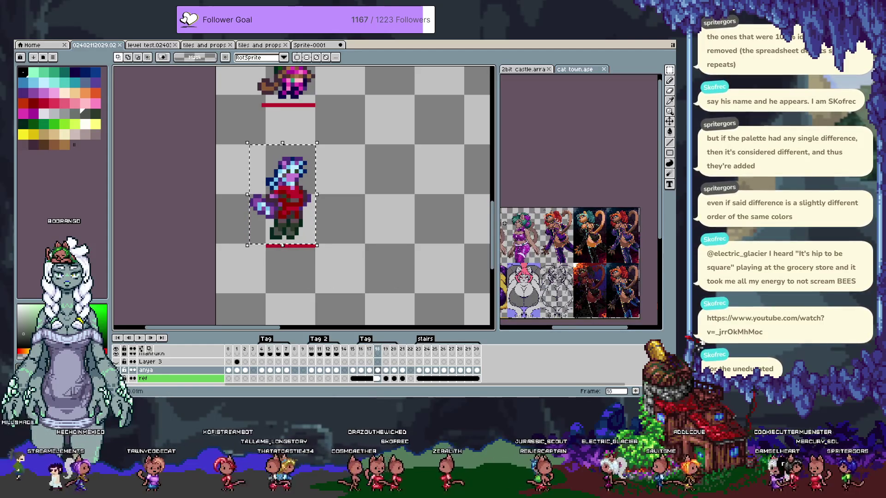
pyautogui.scroll(2, 505, 224)
pyautogui.scroll(2, 508, 224)
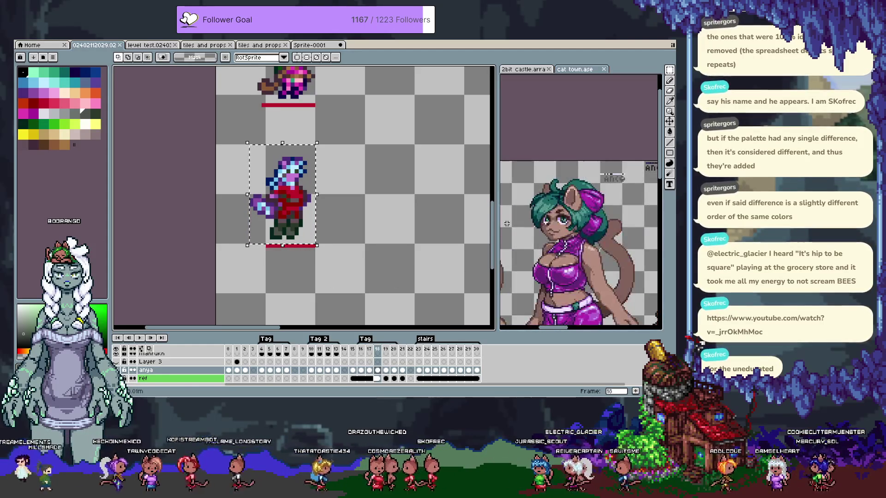
pyautogui.click(354, 232)
pyautogui.moveTo(376, 212)
pyautogui.mouseDown()
pyautogui.moveTo(355, 251)
pyautogui.moveTo(334, 248)
pyautogui.moveTo(350, 205)
pyautogui.mouseUp()
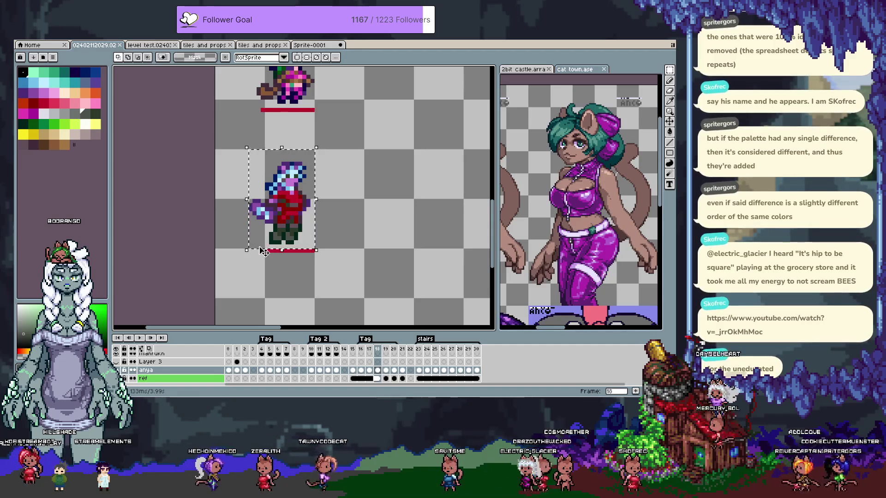
# Jump to frame 10, undo the last change, and create a new 16×24 sprite
pyautogui.press('Return')
pyautogui.press('Return')
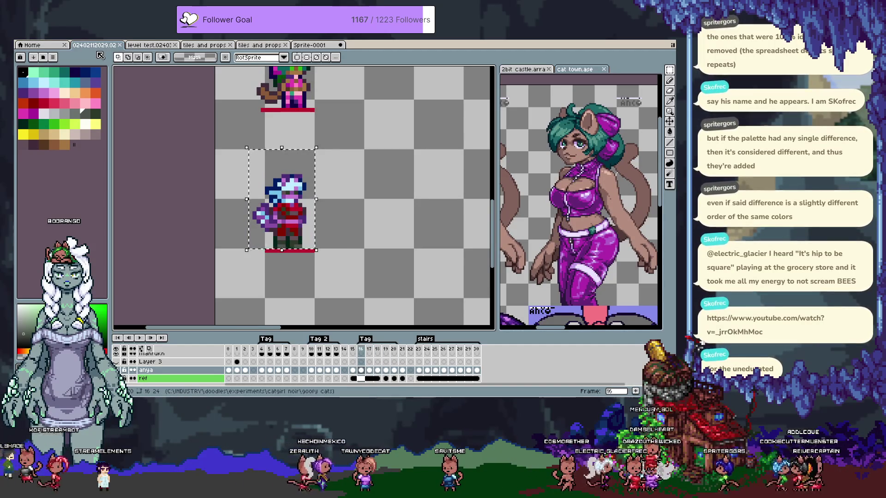
pyautogui.click(311, 353)
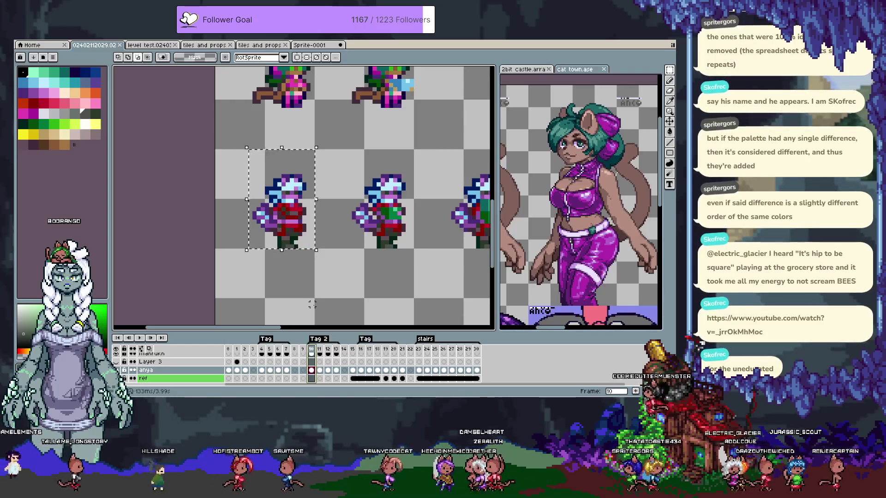
pyautogui.hotkey('ctrl', 'z')
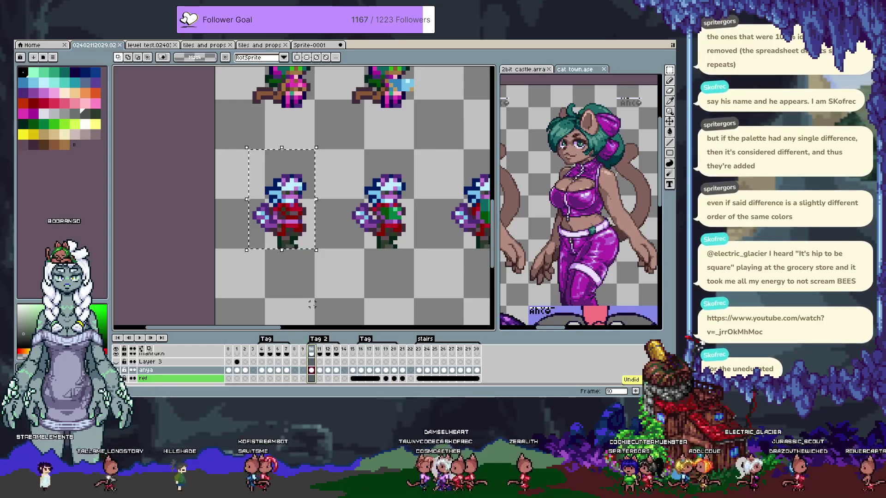
pyautogui.hotkey('ctrl', 'alt', 'n')
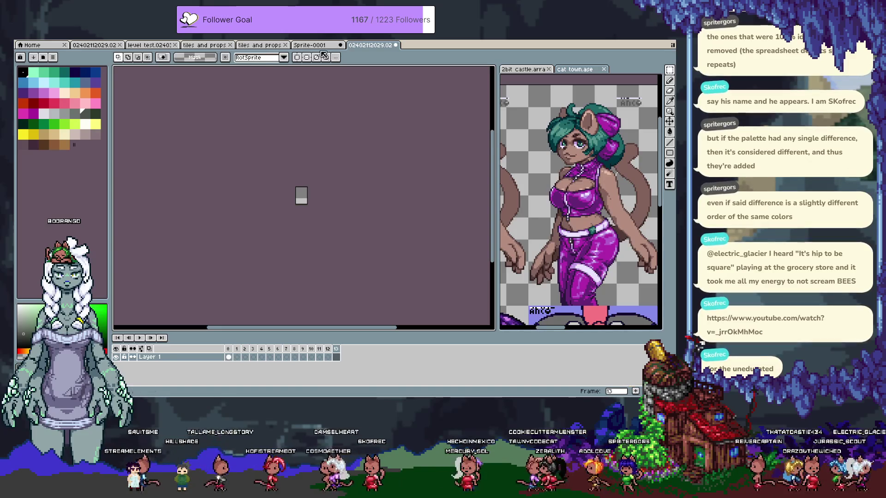
# Place the sheet's tab beside the new sprite and pick up the selected pose on frame 21
pyautogui.click(316, 47)
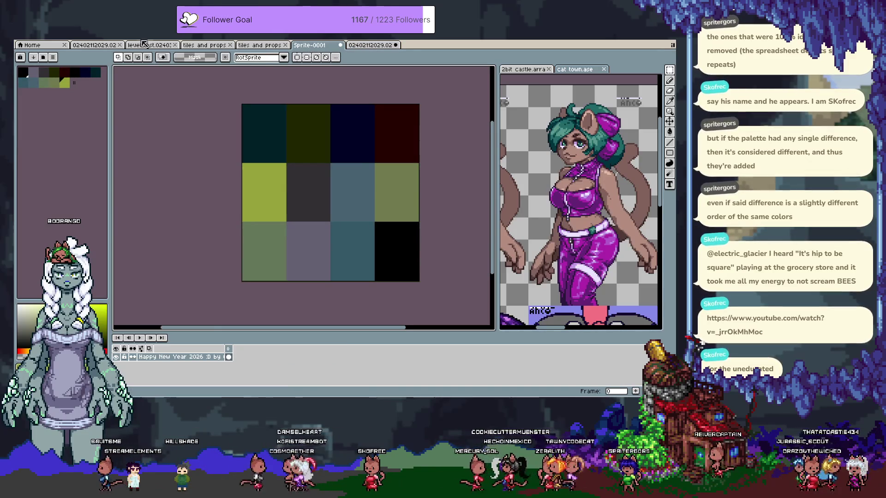
pyautogui.moveTo(94, 46); pyautogui.dragTo(334, 49)
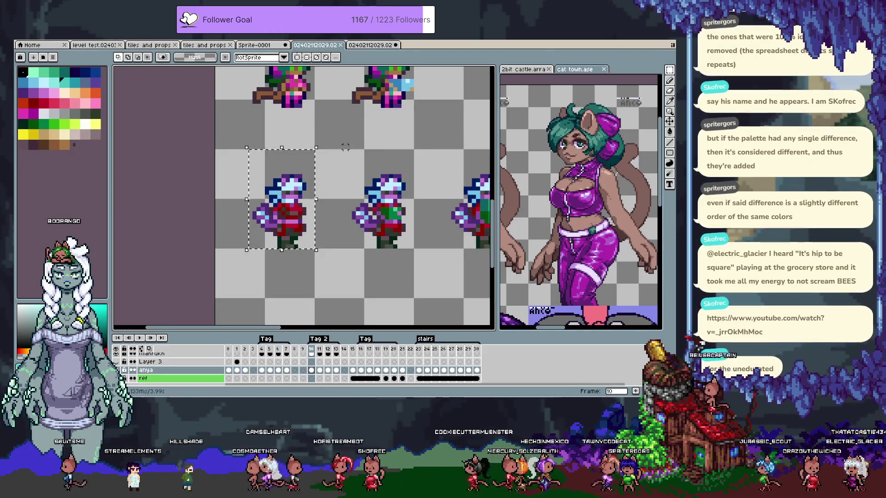
pyautogui.click(262, 349)
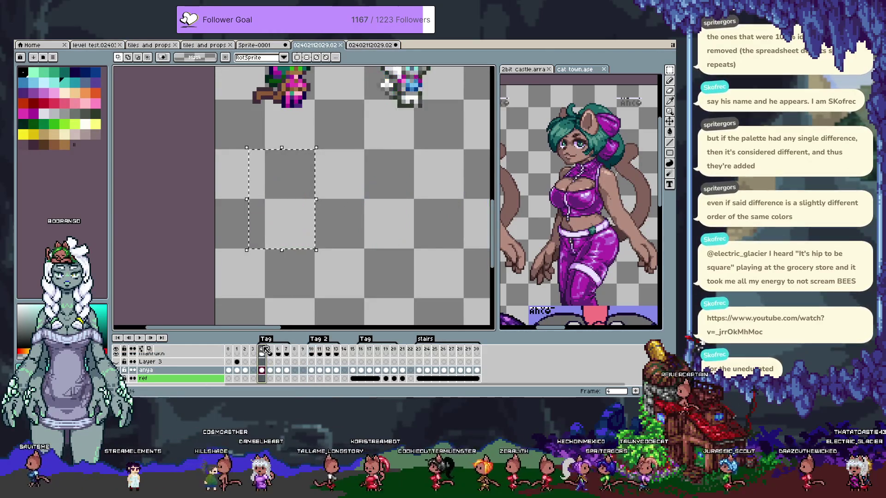
pyautogui.click(312, 351)
pyautogui.click(419, 351)
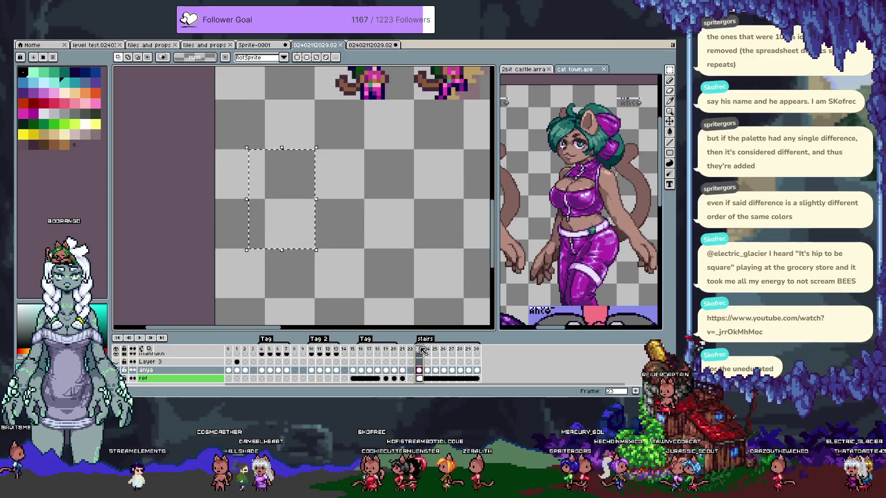
pyautogui.click(406, 349)
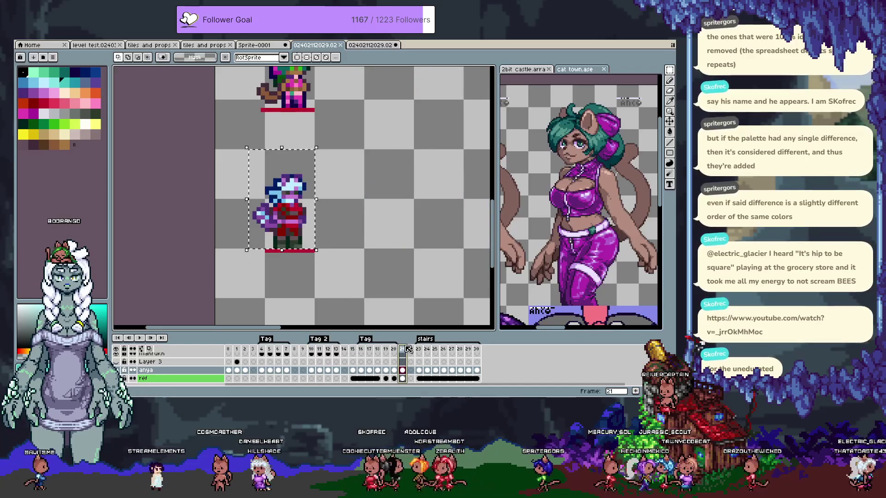
pyautogui.click(294, 202)
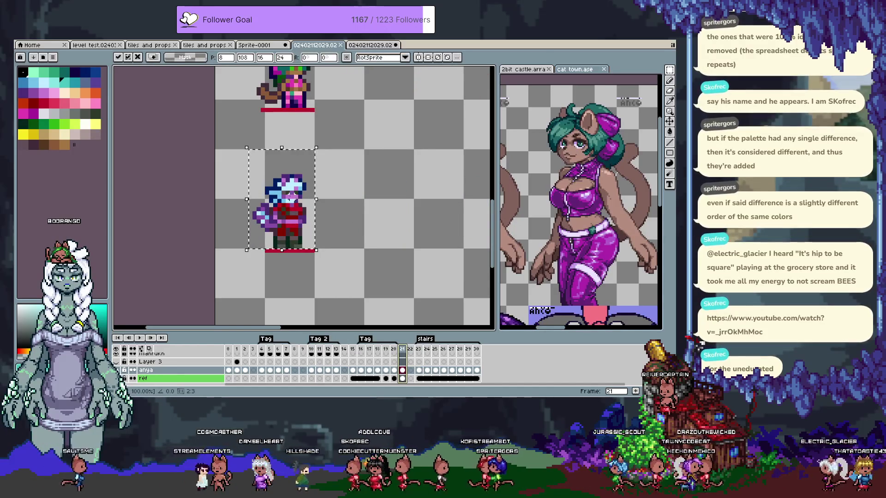
pyautogui.press('Return')
# In the new sprite, undo the stray paste on frame 13 and move to frame 1
pyautogui.click(365, 45)
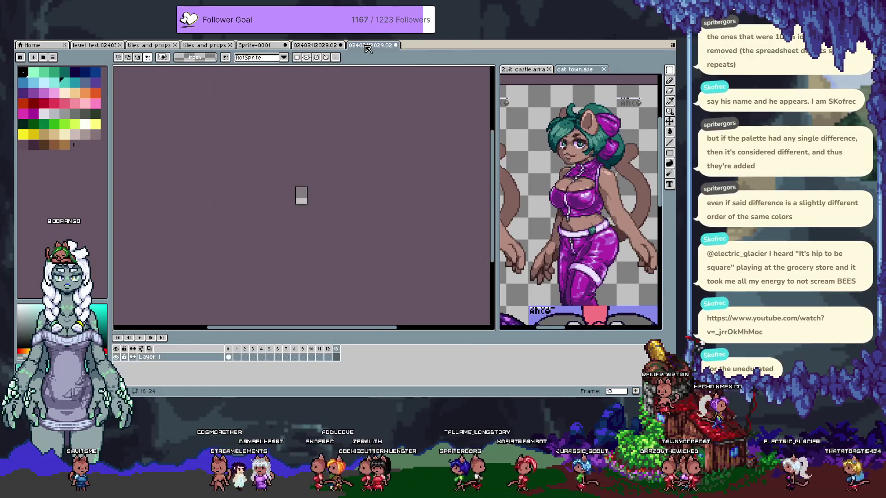
pyautogui.scroll(4, 293, 200)
pyautogui.scroll(1, 293, 200)
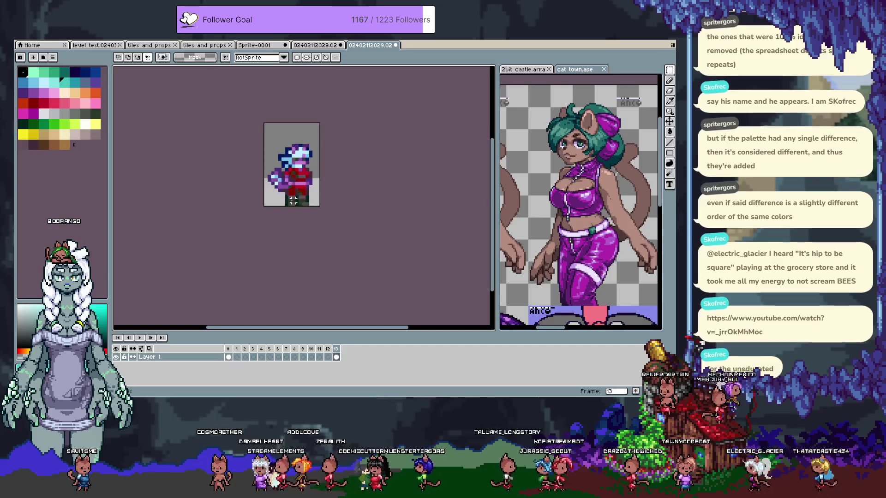
pyautogui.hotkey('ctrl', 'z')
pyautogui.hotkey('ctrl', 'y')
pyautogui.hotkey('ctrl', 'z')
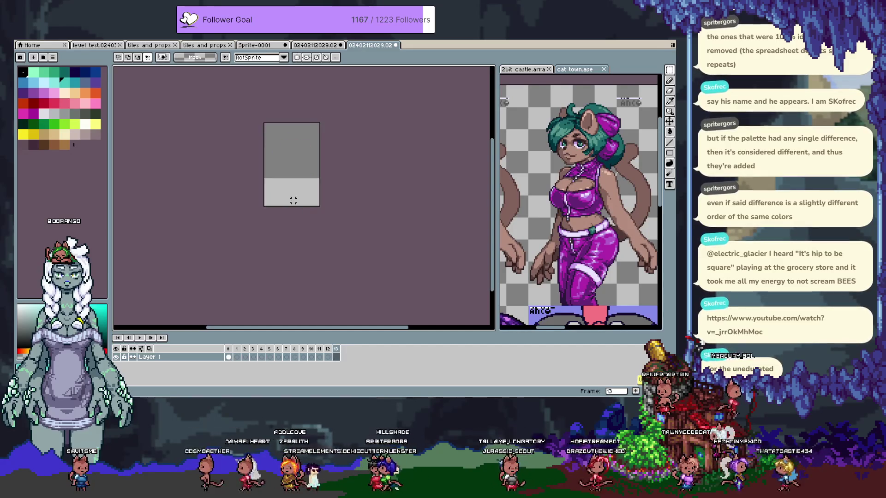
pyautogui.press('Right')
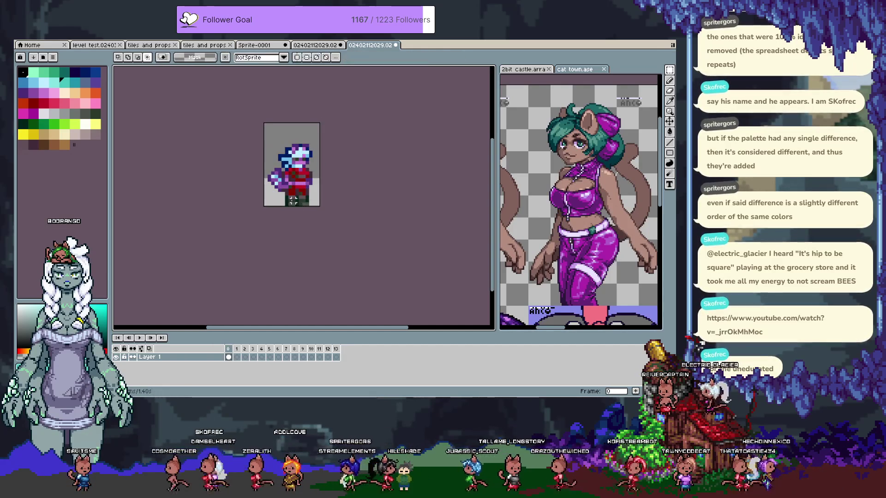
pyautogui.press('Right')
# Copy the pose from sheet frames 10–11 and paste it into the new sprite
pyautogui.hotkey('ctrl', 'shift', 'Tab')
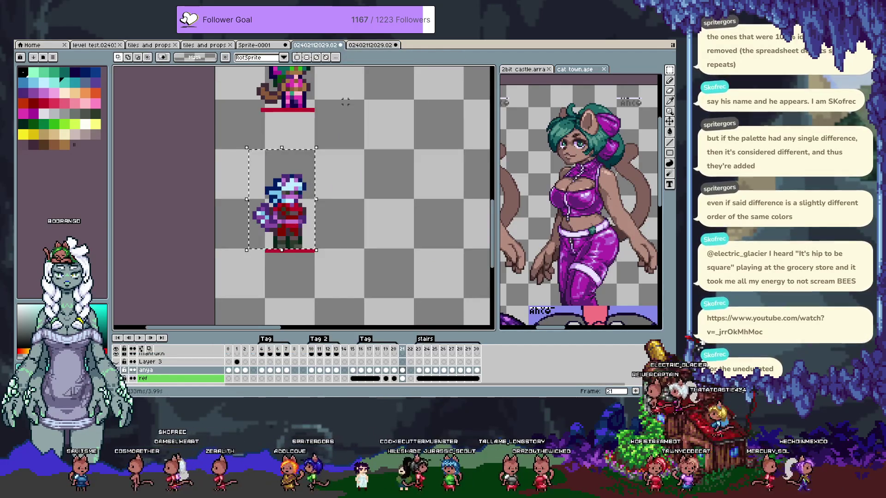
pyautogui.click(312, 349)
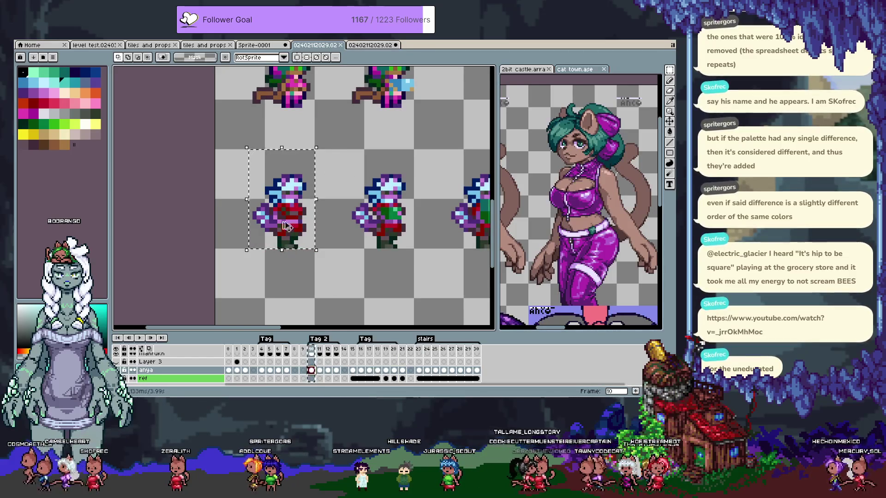
pyautogui.click(299, 203)
pyautogui.click(377, 48)
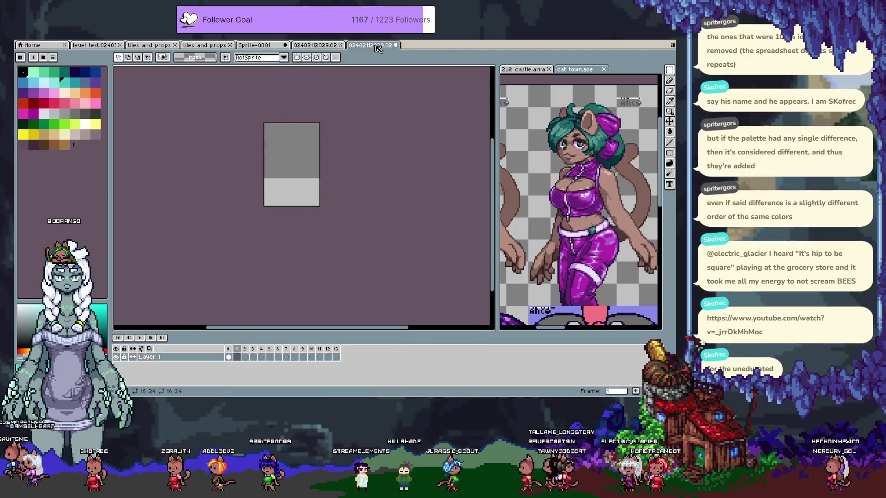
pyautogui.click(314, 46)
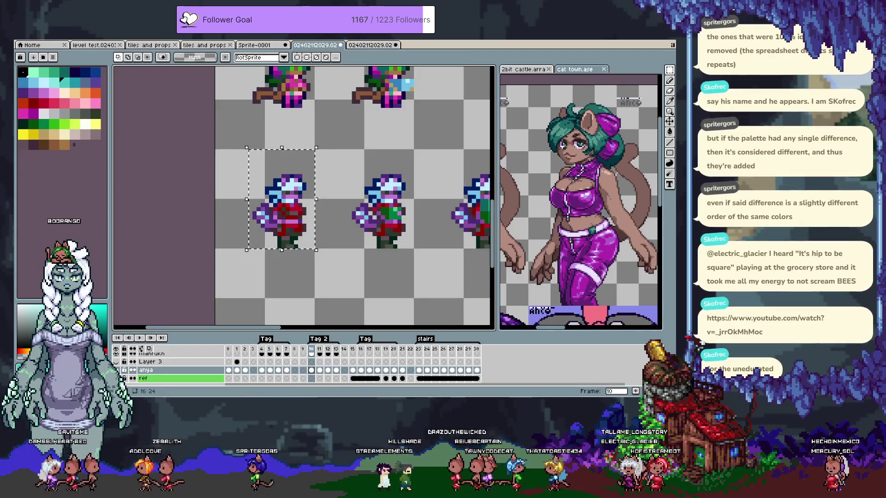
pyautogui.hotkey('ctrl', 'Tab')
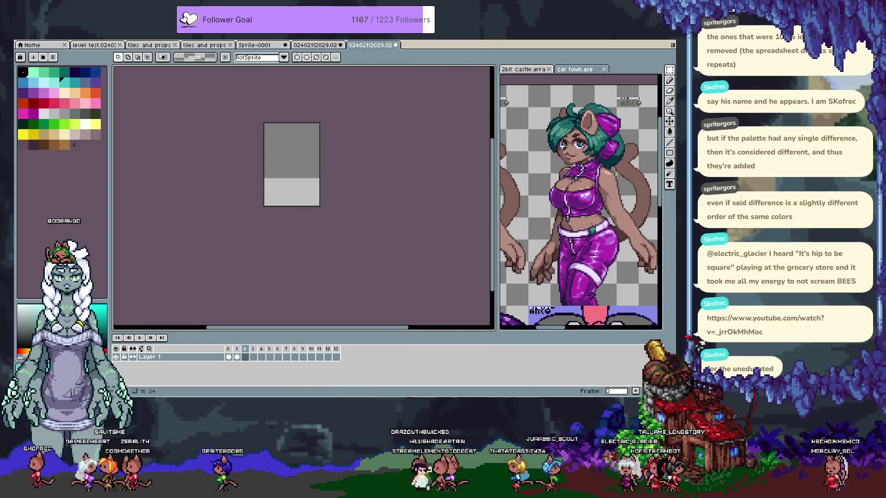
pyautogui.click(308, 46)
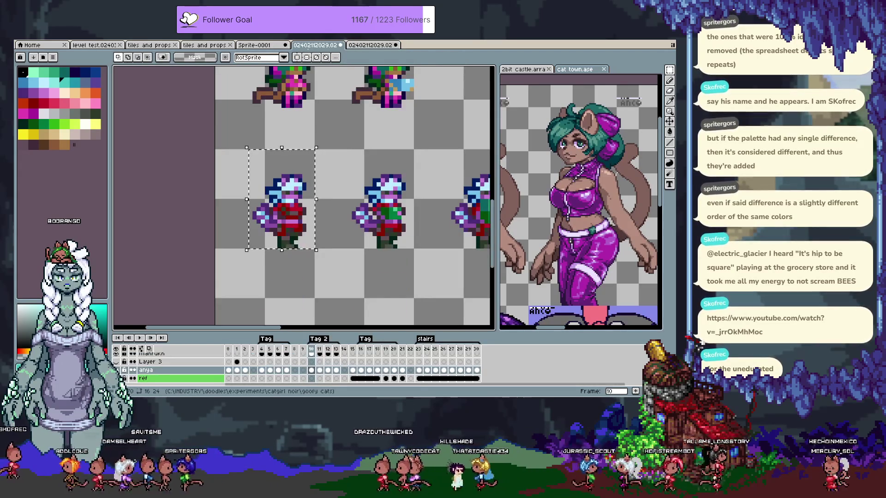
pyautogui.press('.')
pyautogui.click(371, 45)
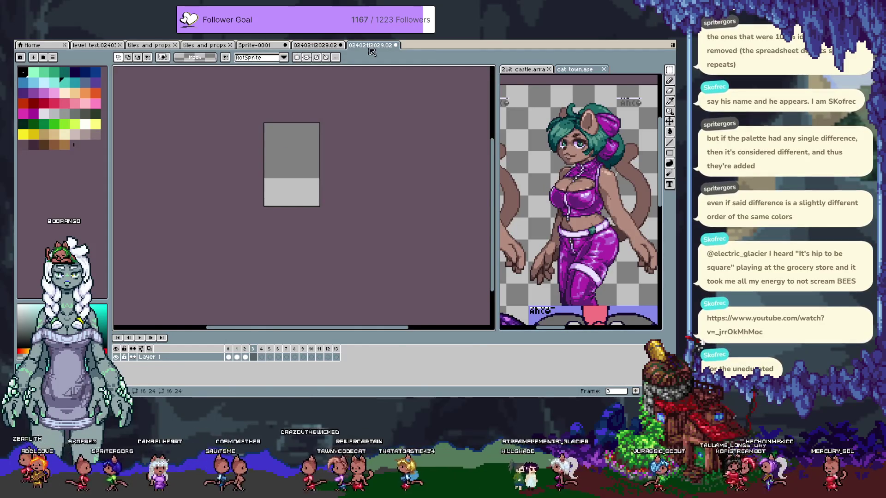
pyautogui.click(318, 45)
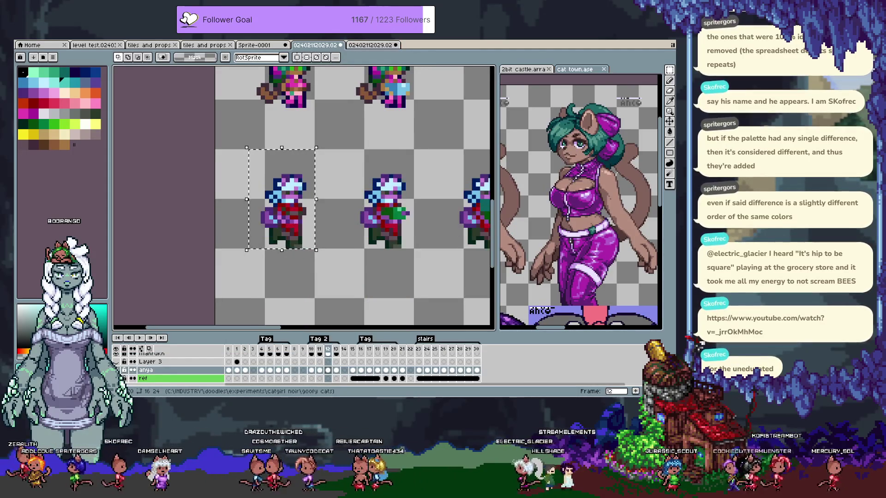
pyautogui.hotkey('ctrl', 'Tab')
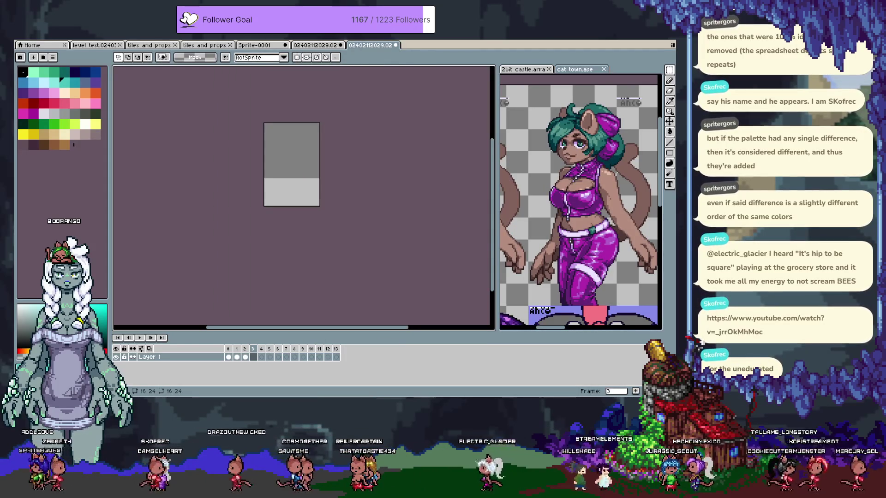
pyautogui.hotkey('ctrl', 'v')
# Paste the frame 13 pose into the new sprite's frame 4 and compare with frame 3
pyautogui.hotkey('ctrl', 'Tab')
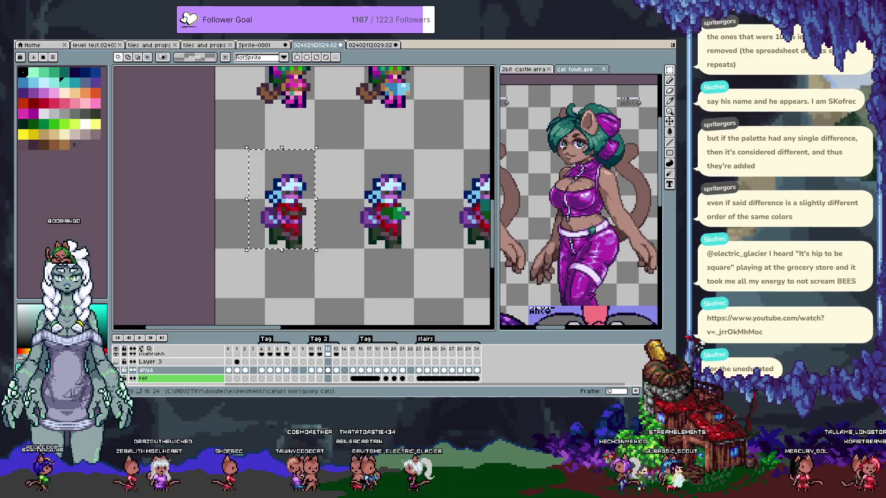
pyautogui.press('.')
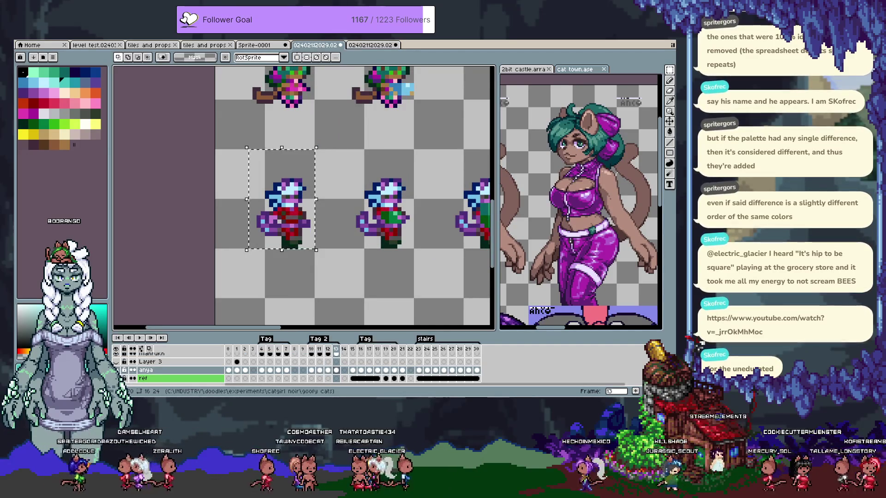
pyautogui.hotkey('ctrl', 'Tab')
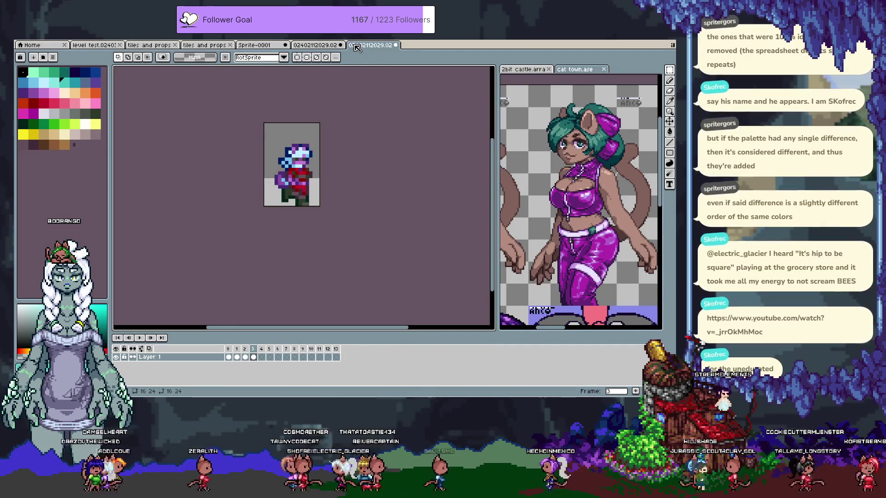
pyautogui.press('.')
pyautogui.hotkey('ctrl', 'v')
pyautogui.press('Return')
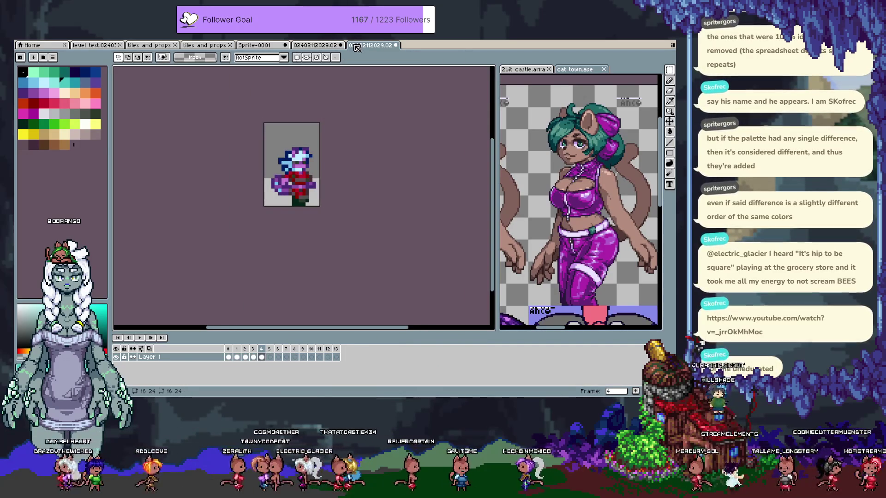
pyautogui.press(',')
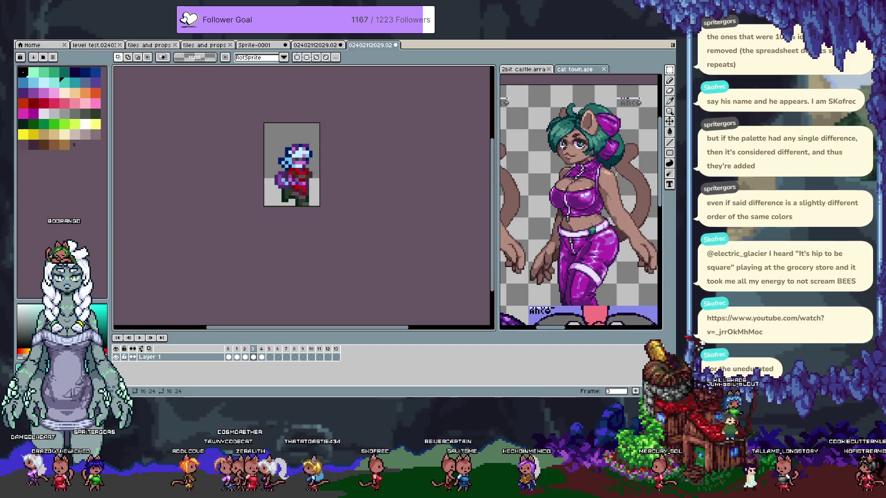
pyautogui.scroll(-1, 311, 144)
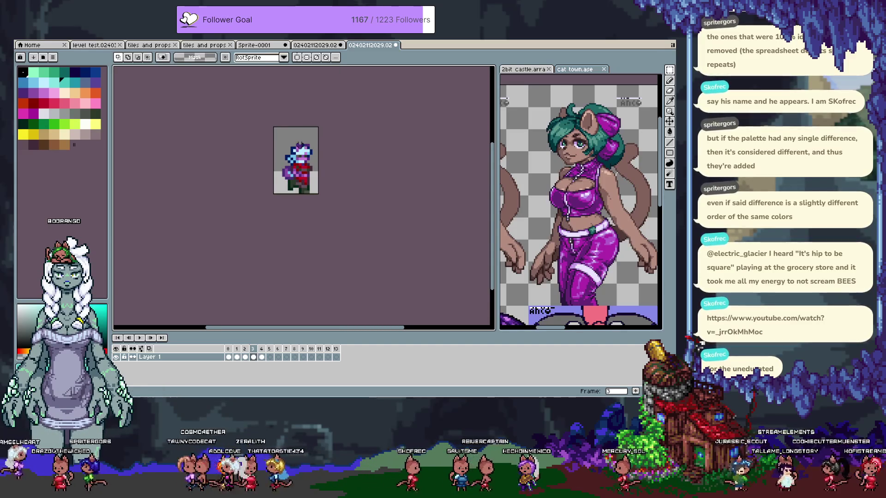
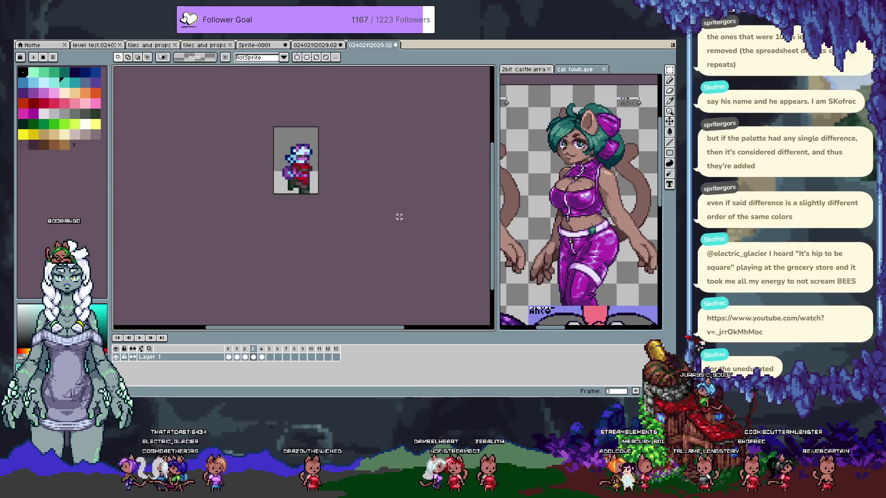
# From the character sheet tab, create a new blank 16×24 frame-sized sprite
pyautogui.click(316, 45)
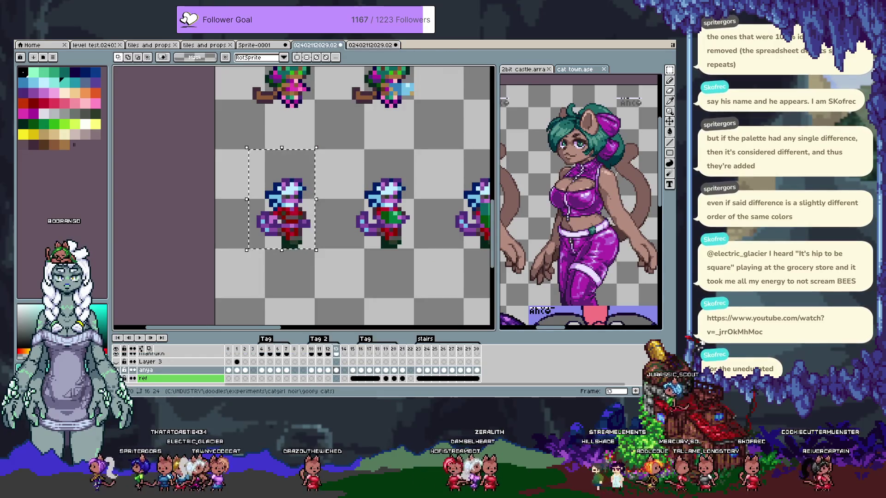
pyautogui.hotkey('ctrl', 'n')
pyautogui.press('Return')
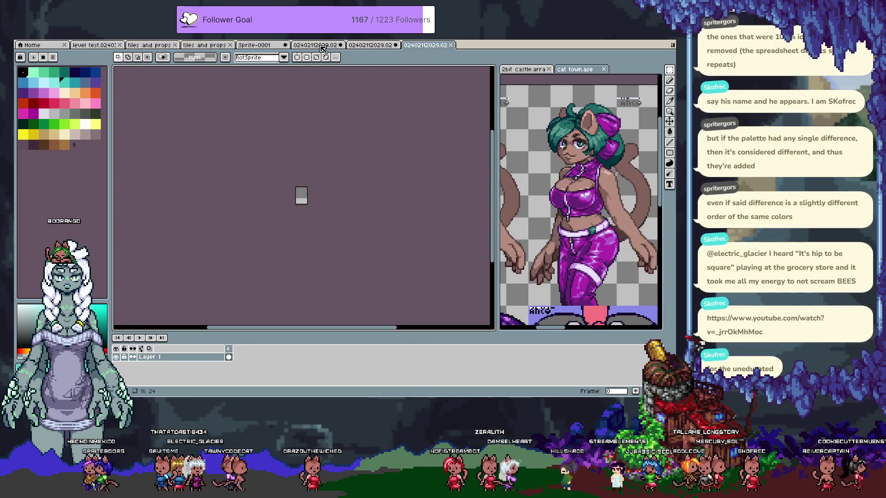
# Enlarge the canvas to 128×192 (16*8 by 24*8)
pyautogui.hotkey('ctrl', 'alt', 'c')
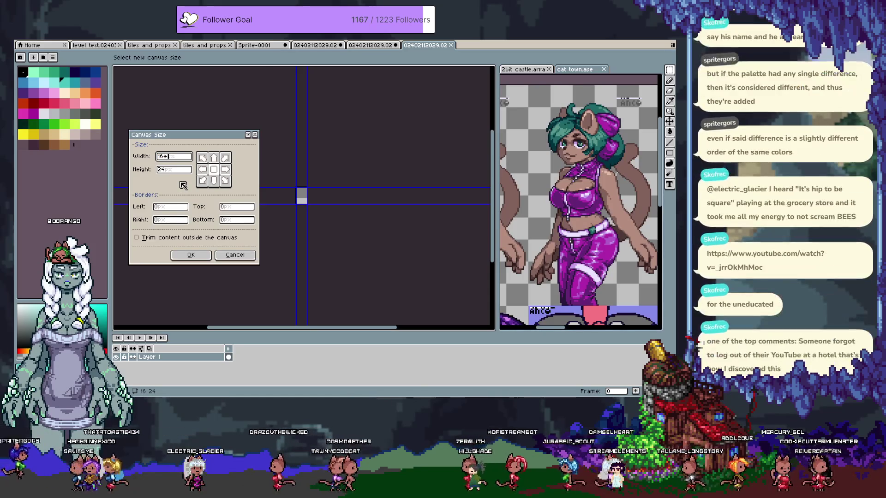
pyautogui.write('*8')
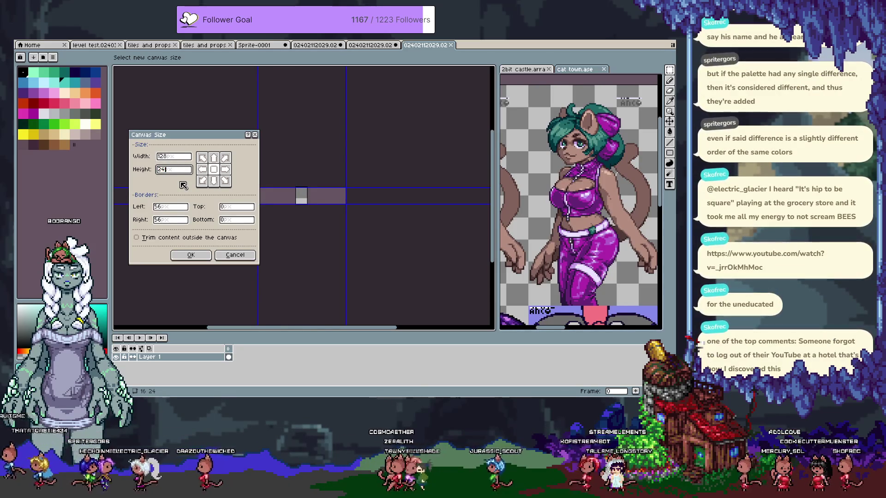
pyautogui.write('8')
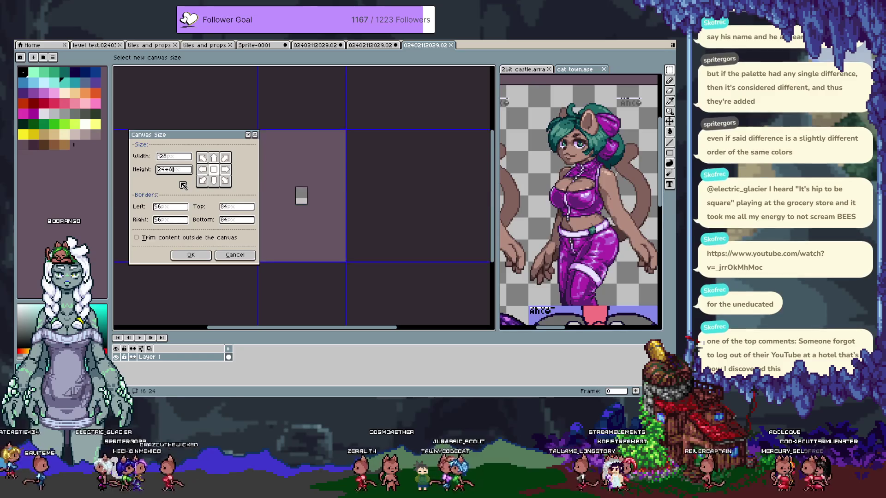
pyautogui.press('Return')
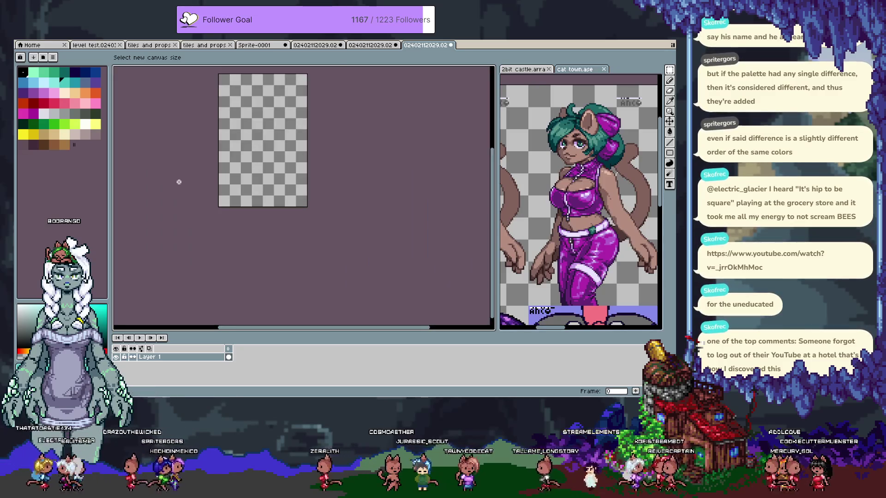
# Set the grid to 16 wide by 24 high in View > Grid Settings
pyautogui.click(153, 39)
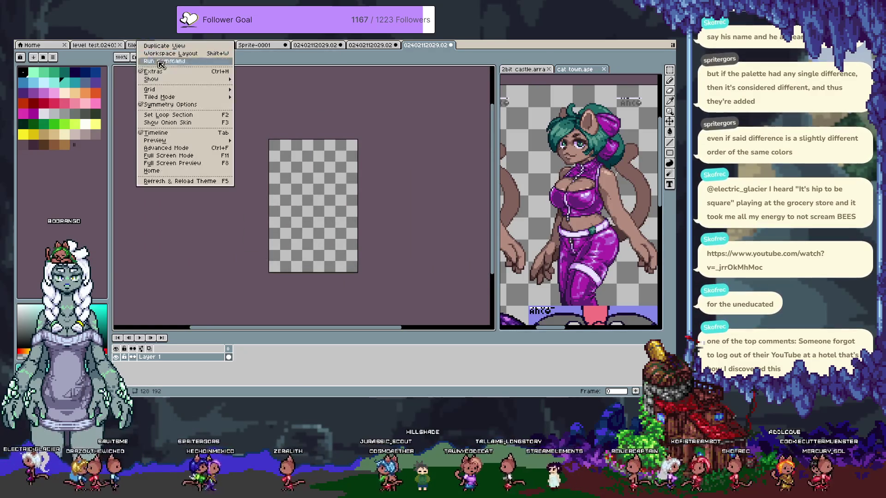
pyautogui.moveTo(194, 90)
pyautogui.click(251, 90)
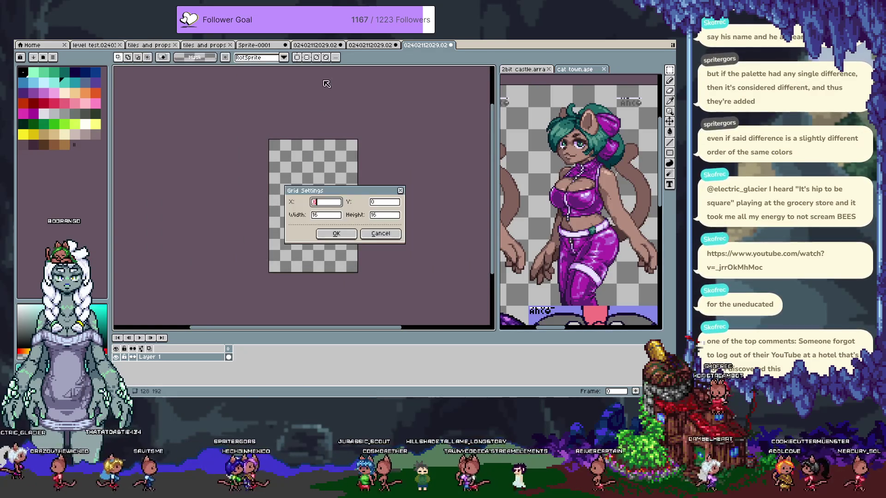
pyautogui.press('Tab')
pyautogui.write('2')
pyautogui.press('Return')
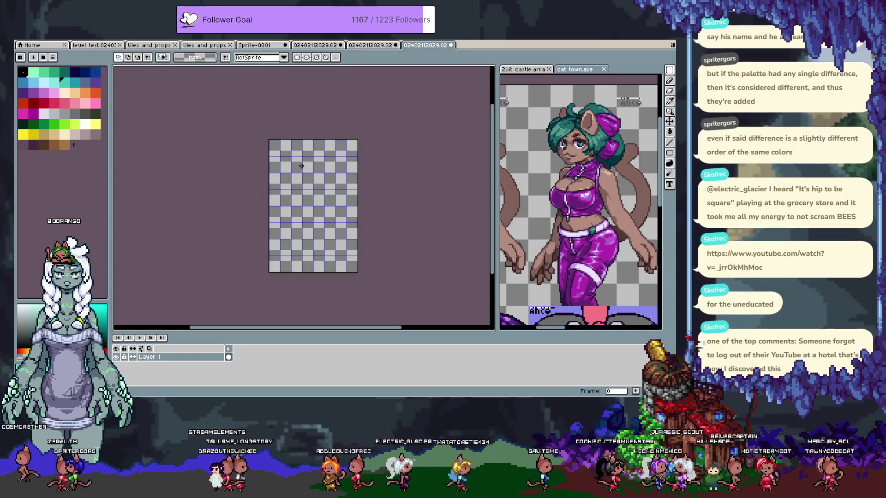
pyautogui.scroll(1, 279, 145)
# Paste a character frame into the second row, two cells in from the left
pyautogui.scroll(1, 279, 146)
pyautogui.hotkey('ctrl', 'v')
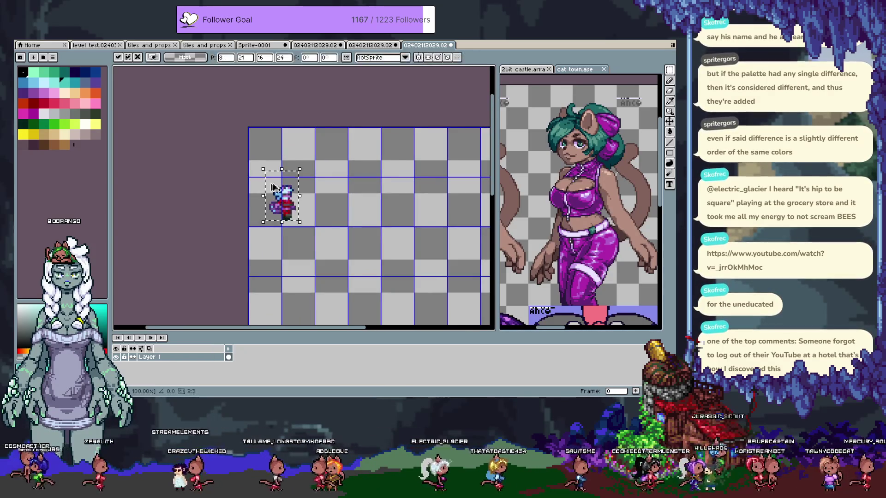
pyautogui.moveTo(286, 190); pyautogui.dragTo(276, 210)
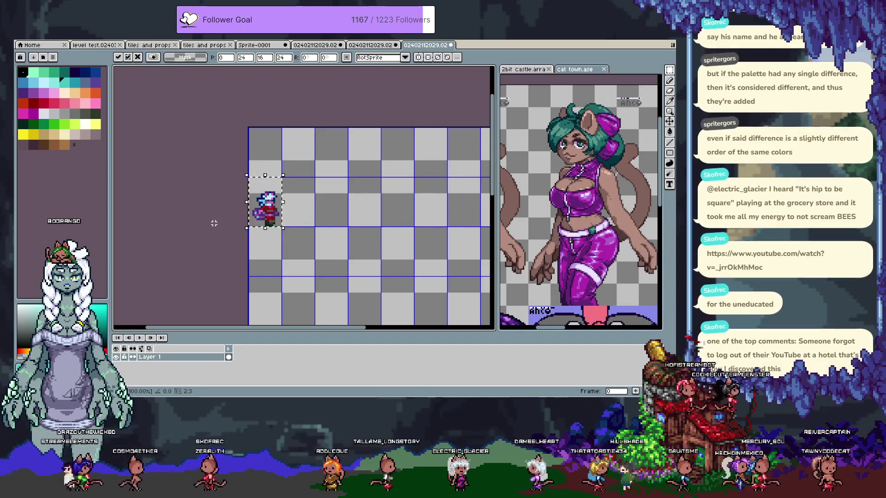
pyautogui.moveTo(266, 206); pyautogui.dragTo(331, 205)
pyautogui.press('Return')
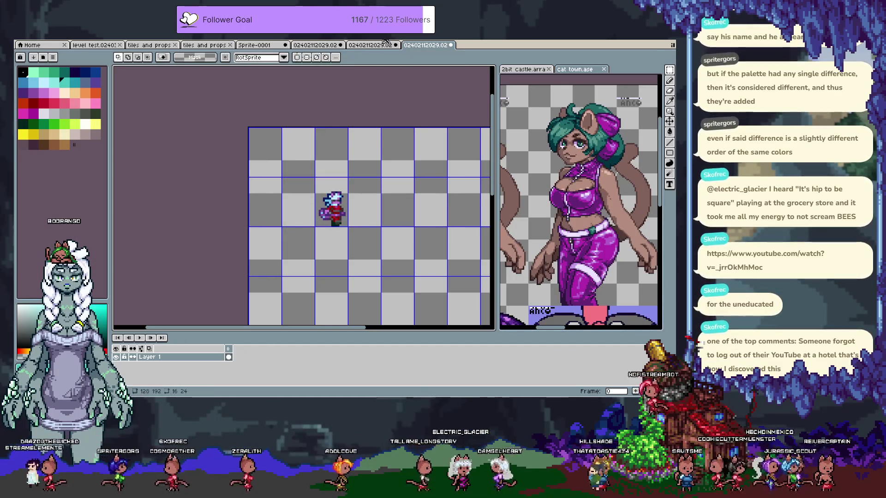
# Place the first animation frame in the sheet's top-left cell
pyautogui.click(367, 46)
pyautogui.press('Home')
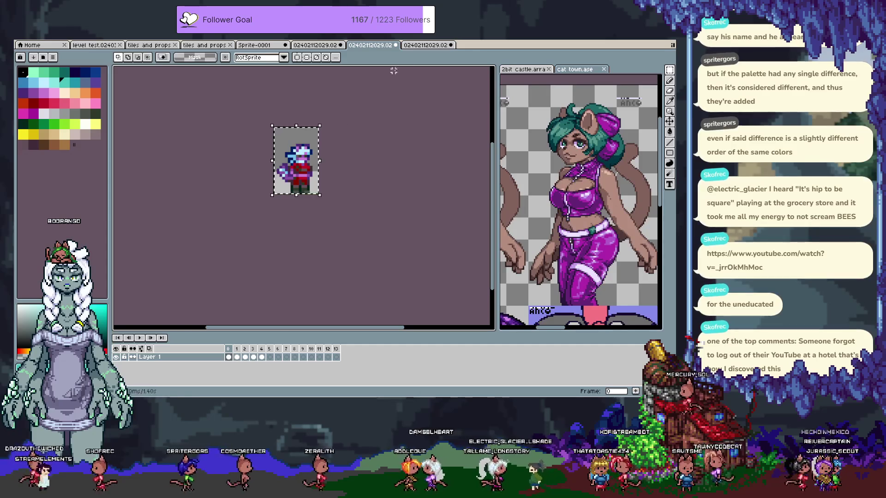
pyautogui.click(422, 45)
pyautogui.hotkey('ctrl', 'v')
pyautogui.press('Return')
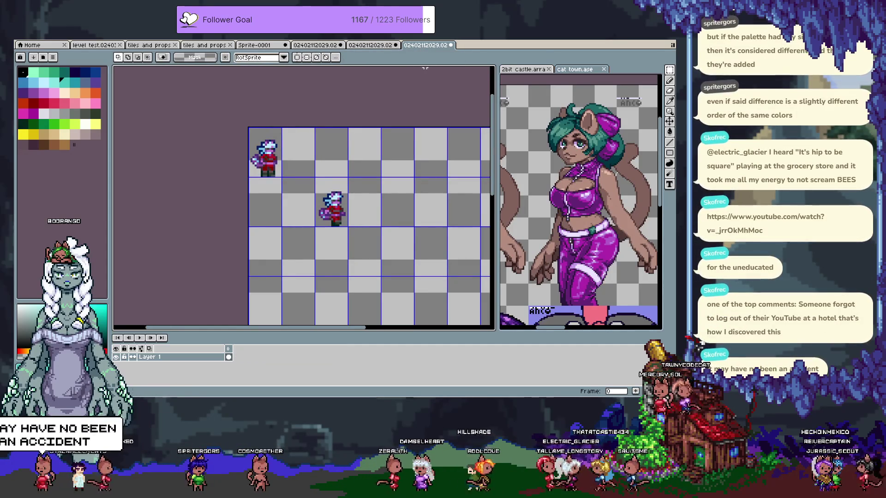
# Copy the current source frame and set it down in its grid cell
pyautogui.click(379, 46)
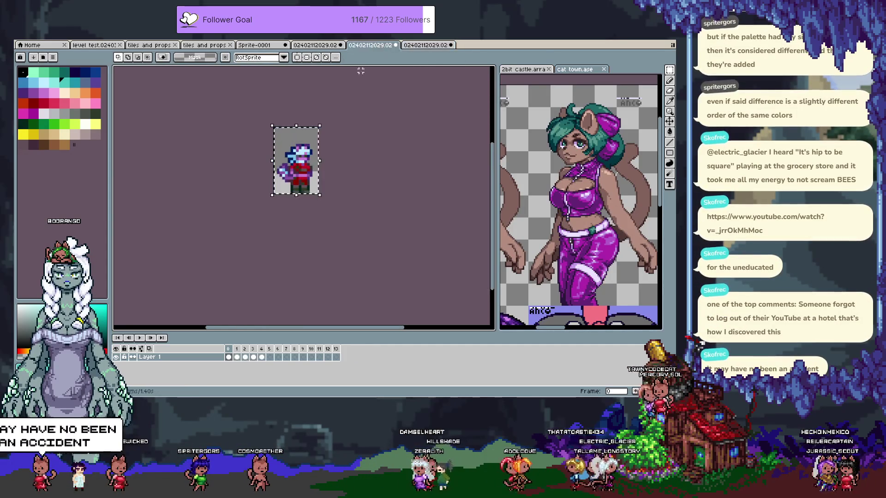
pyautogui.hotkey('ctrl', 'v')
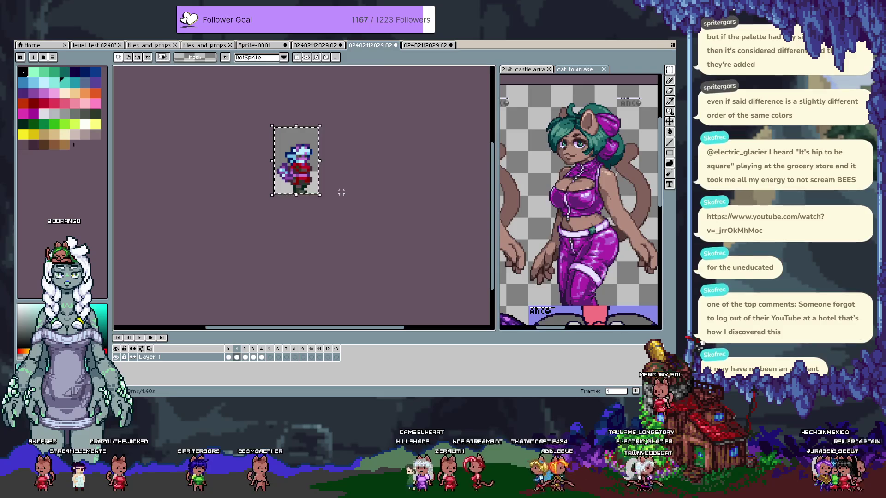
pyautogui.click(427, 46)
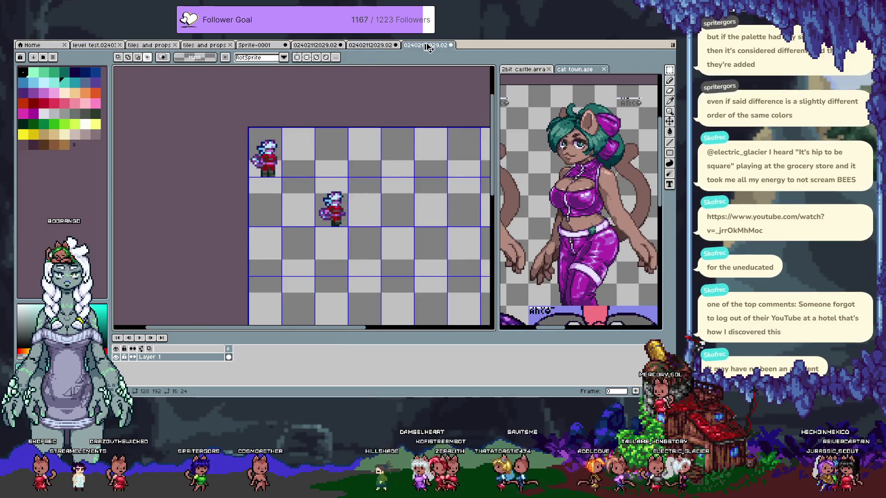
pyautogui.hotkey('ctrl', 'v')
pyautogui.press('Return')
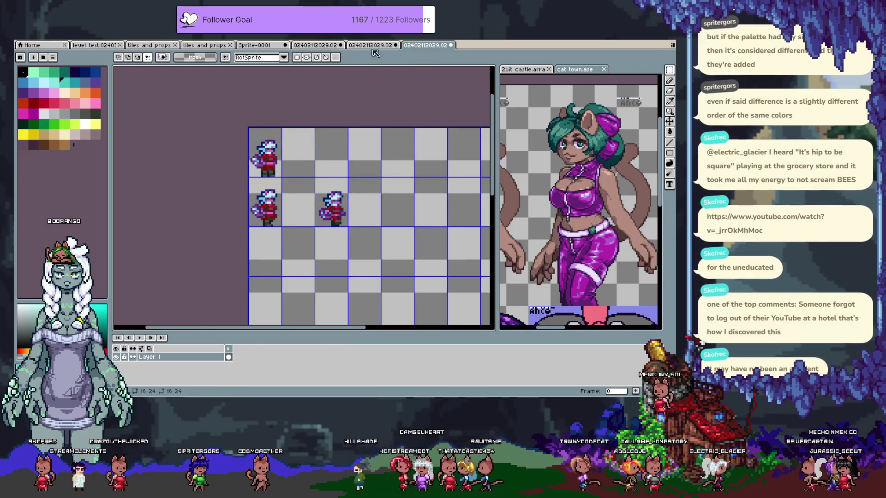
# Paste the next animation frame into row two's second cell
pyautogui.click(369, 45)
pyautogui.press('.')
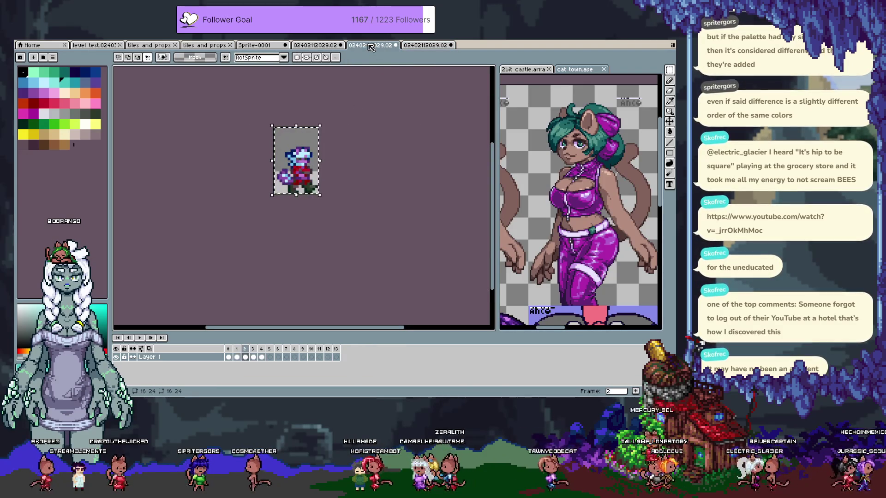
pyautogui.click(440, 45)
pyautogui.hotkey('ctrl', 'v')
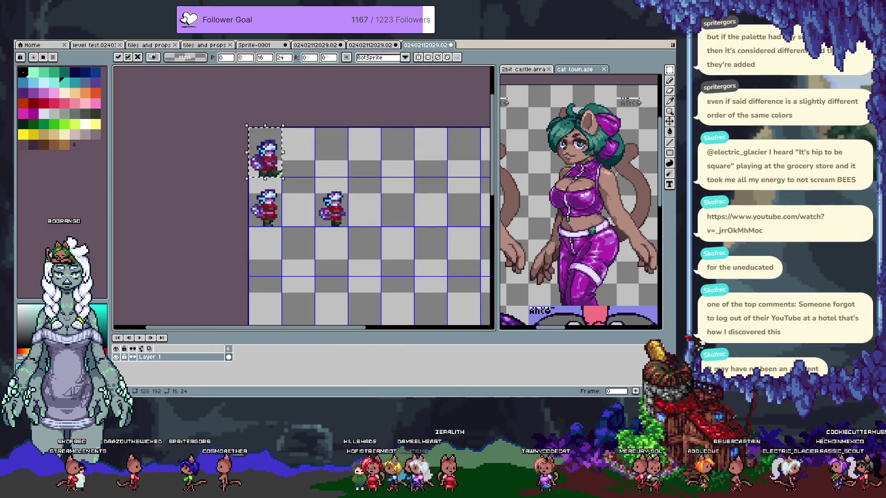
pyautogui.moveTo(266, 152); pyautogui.dragTo(298, 203)
pyautogui.hotkey('ctrl', 'd')
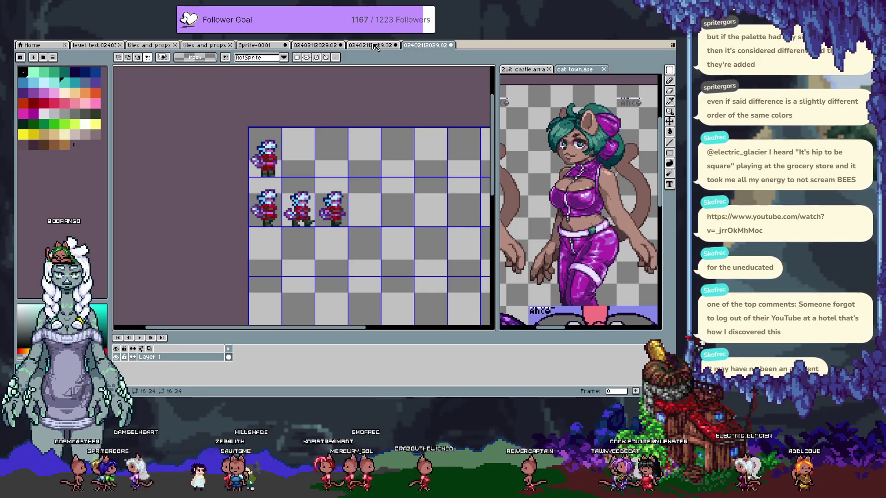
# Paste another frame into row two's fourth cell
pyautogui.click(365, 46)
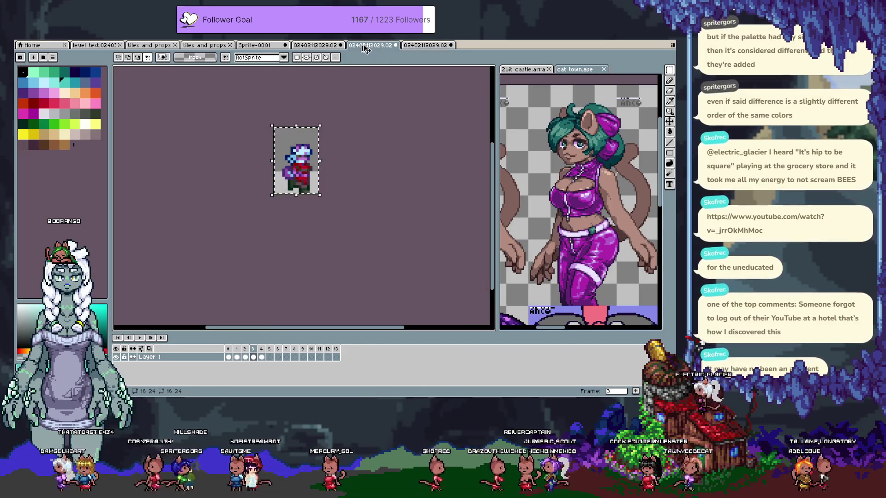
pyautogui.click(419, 46)
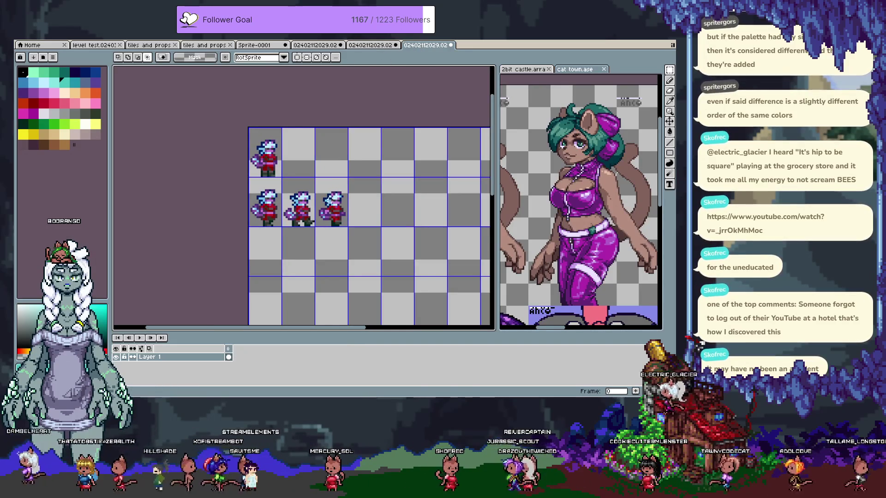
pyautogui.press('Return')
pyautogui.hotkey('ctrl', 'v')
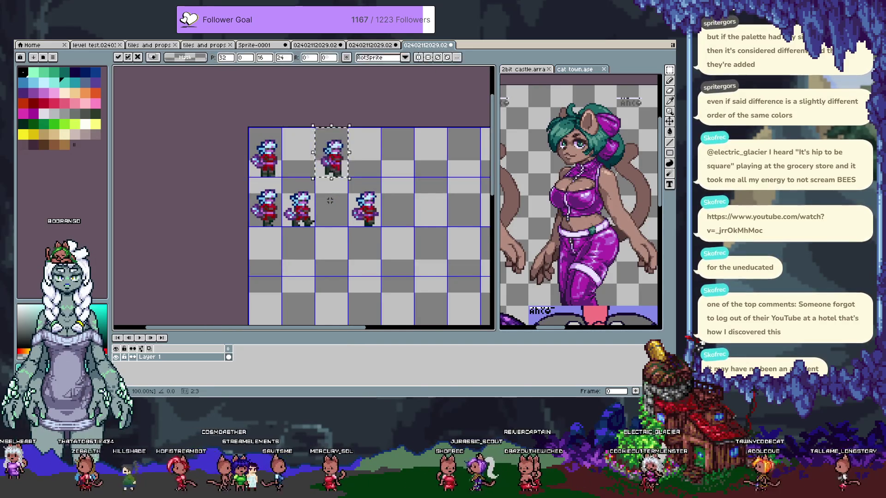
pyautogui.moveTo(303, 161); pyautogui.dragTo(332, 208)
pyautogui.click(354, 180)
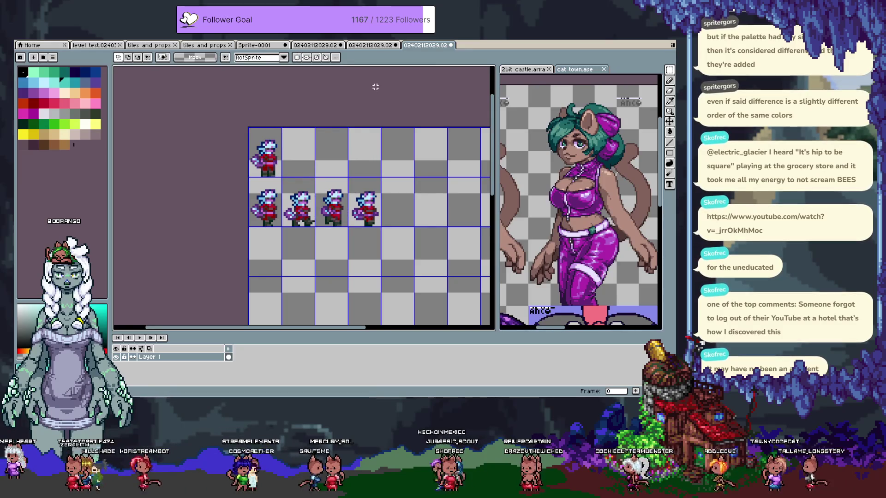
# Advance the source sprite one frame and switch to the tagged character sheet
pyautogui.click(370, 46)
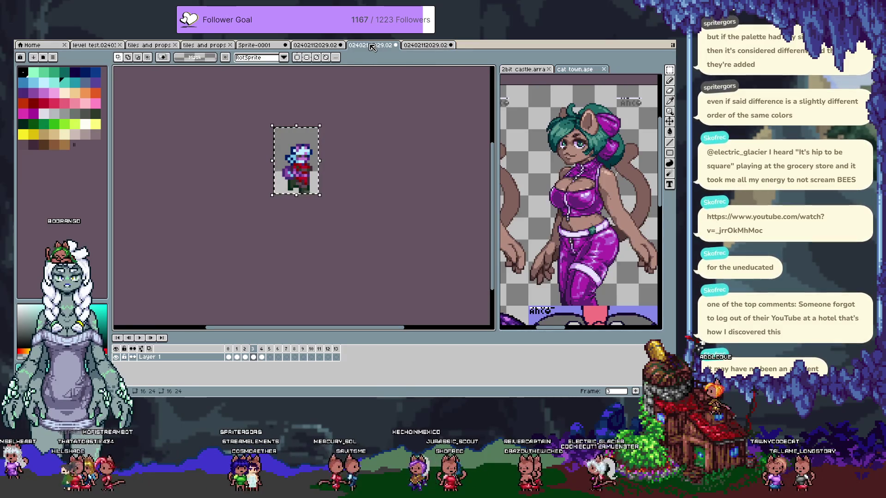
pyautogui.press('.')
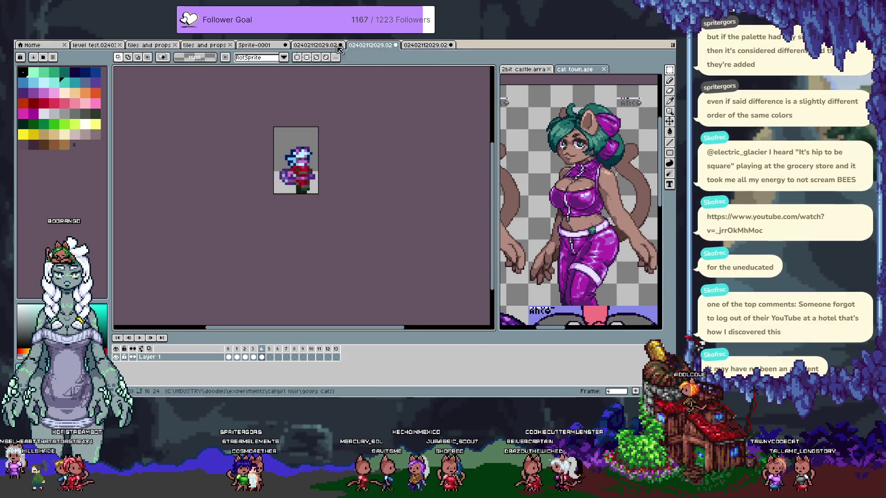
pyautogui.hotkey('ctrl', 'shift', 'Tab')
pyautogui.scroll(-1, 346, 174)
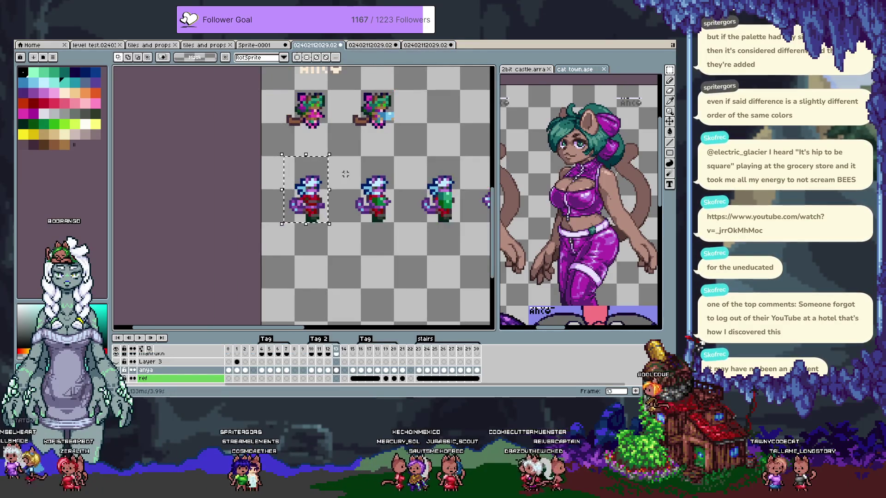
# Paste the next character frame and nudge it into row three's first cell
pyautogui.moveTo(359, 169); pyautogui.dragTo(285, 177)
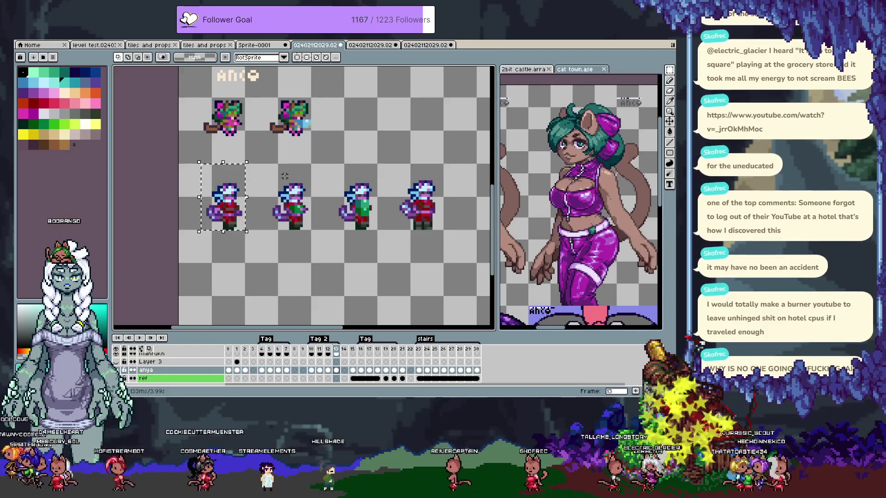
pyautogui.hotkey('ctrl', 'Tab')
pyautogui.hotkey('ctrl', 'Tab')
pyautogui.hotkey('ctrl', 'v')
pyautogui.hotkey('shift', 'Left')
pyautogui.hotkey('shift', 'Left')
pyautogui.hotkey('shift', 'Up')
pyautogui.hotkey('shift', 'Down')
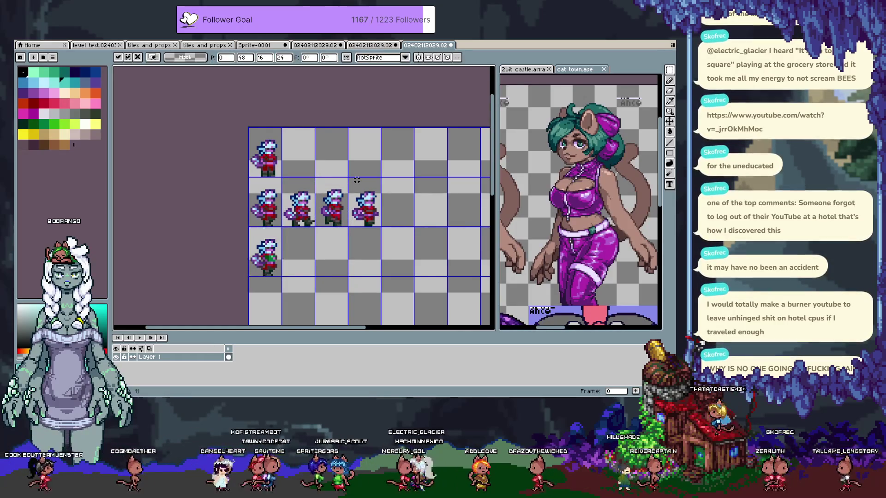
pyautogui.hotkey('ctrl', 'd')
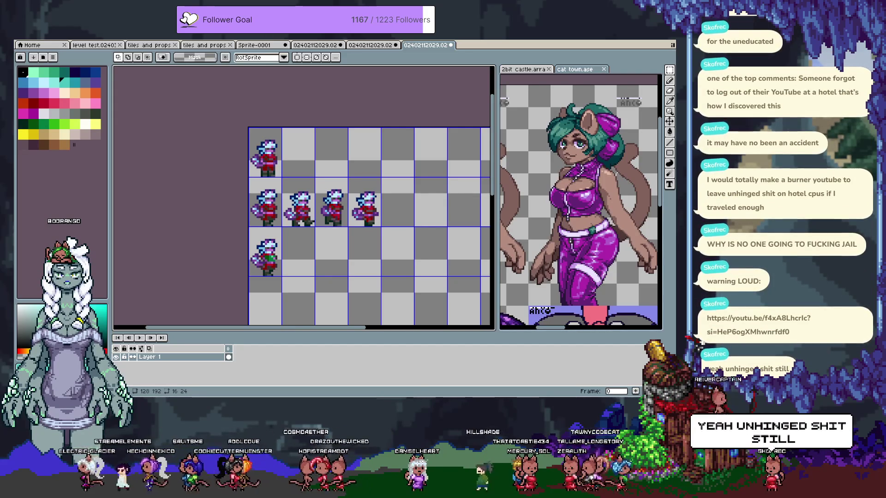
pyautogui.press('i')
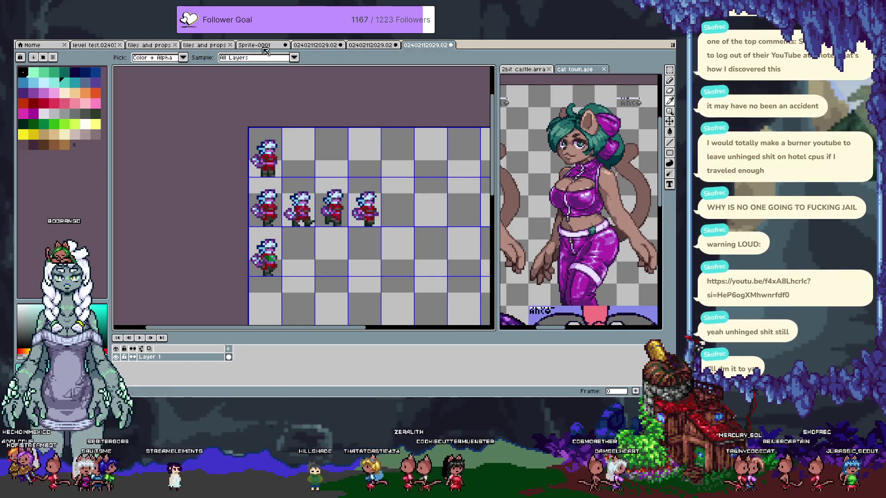
# Paste the next source frame one row down and one cell left on the sheet
pyautogui.click(318, 46)
pyautogui.press('m')
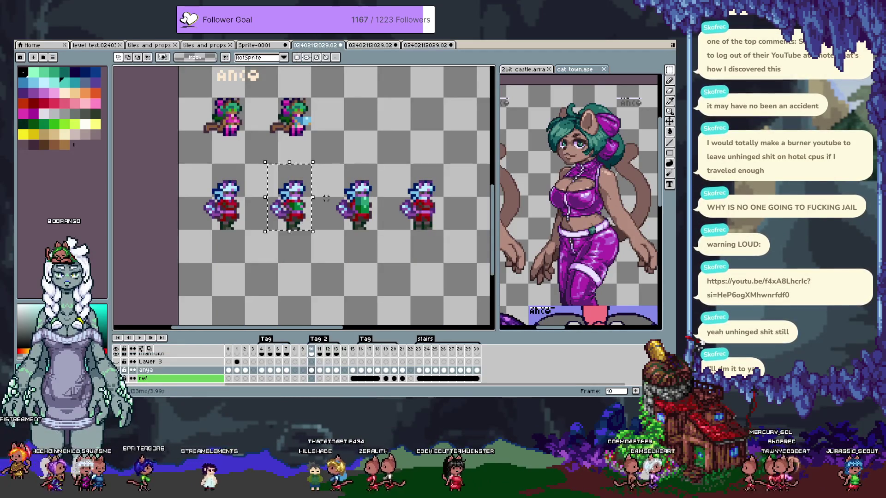
pyautogui.press('Right')
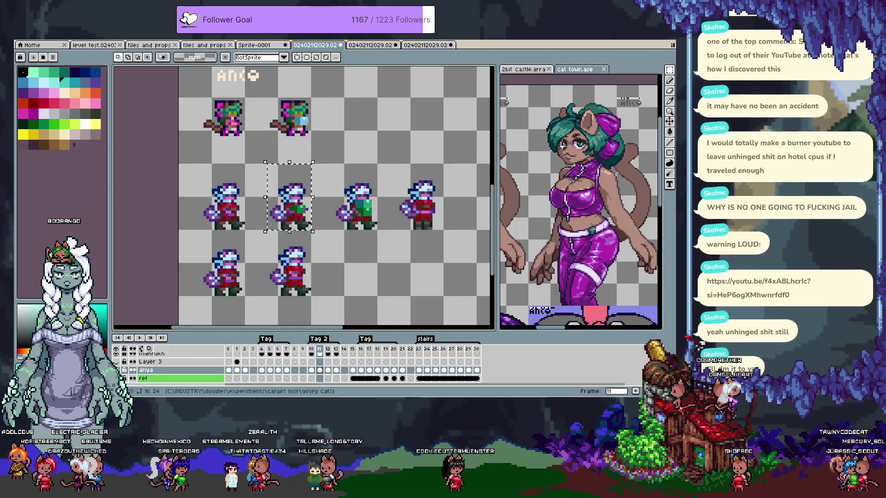
pyautogui.hotkey('ctrl', 'Tab')
pyautogui.hotkey('ctrl', 'v')
pyautogui.hotkey('shift', 'Down')
pyautogui.hotkey('shift', 'Left')
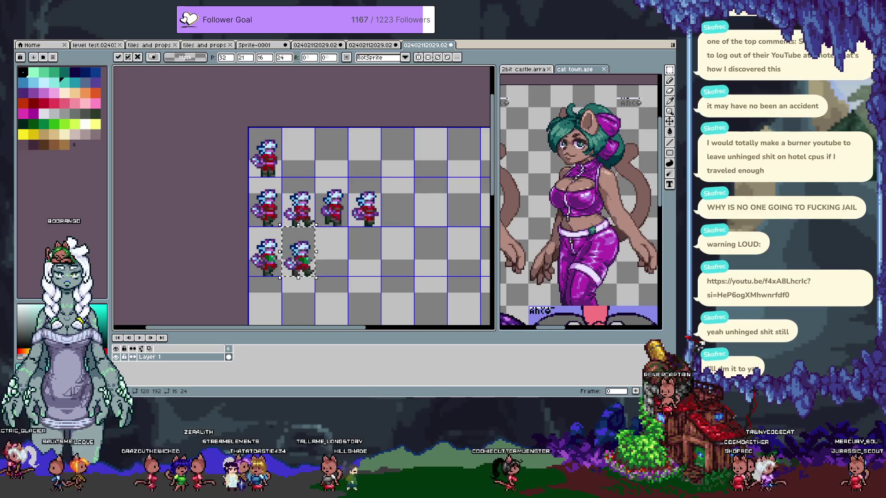
pyautogui.hotkey('ctrl', 'd')
# Place the following frame in the third row, nudged a pixel into alignment
pyautogui.click(318, 45)
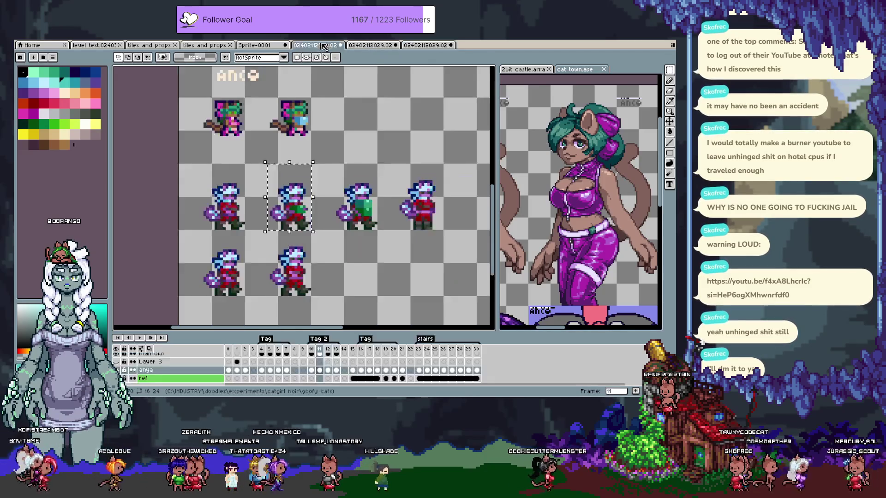
pyautogui.press('Right')
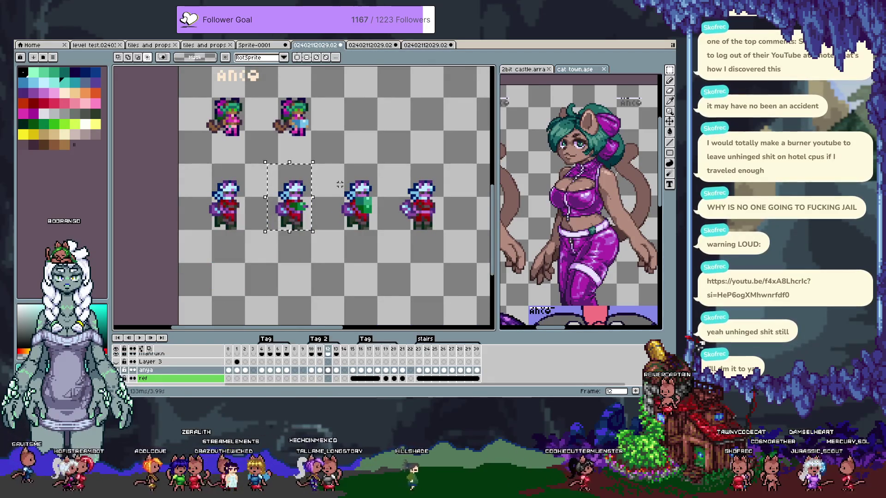
pyautogui.click(418, 46)
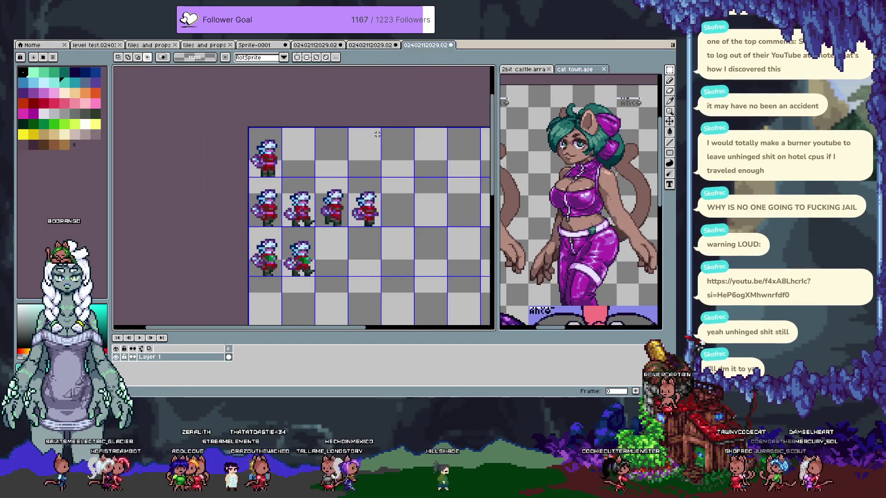
pyautogui.hotkey('ctrl', 'v')
pyautogui.moveTo(337, 206); pyautogui.dragTo(337, 255)
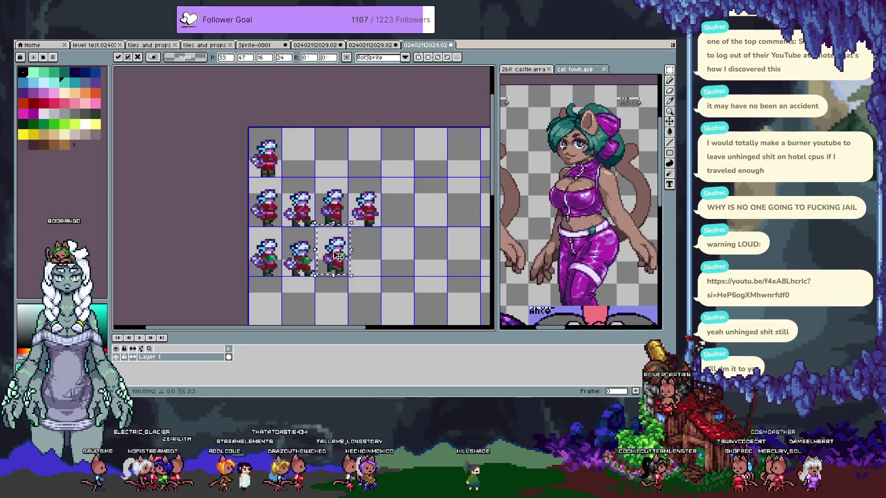
pyautogui.press('Left')
pyautogui.press('Down')
pyautogui.press('Return')
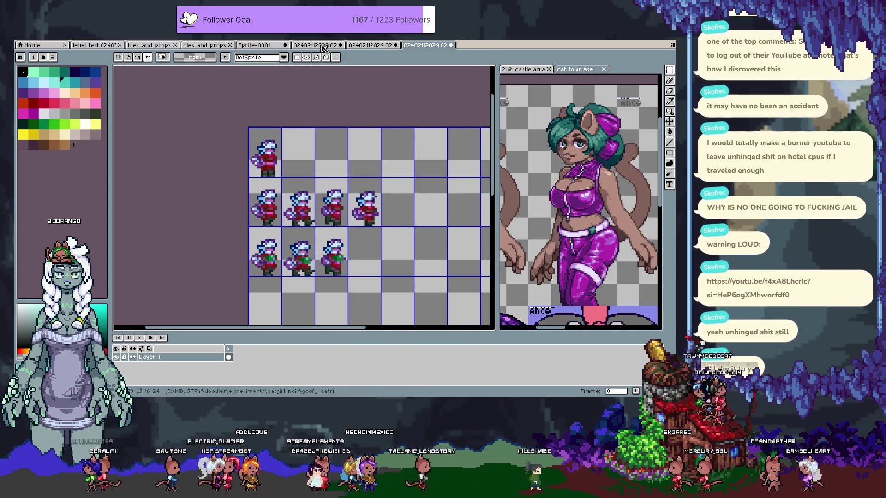
# Drop the next animation frame into row three's fourth cell
pyautogui.click(331, 47)
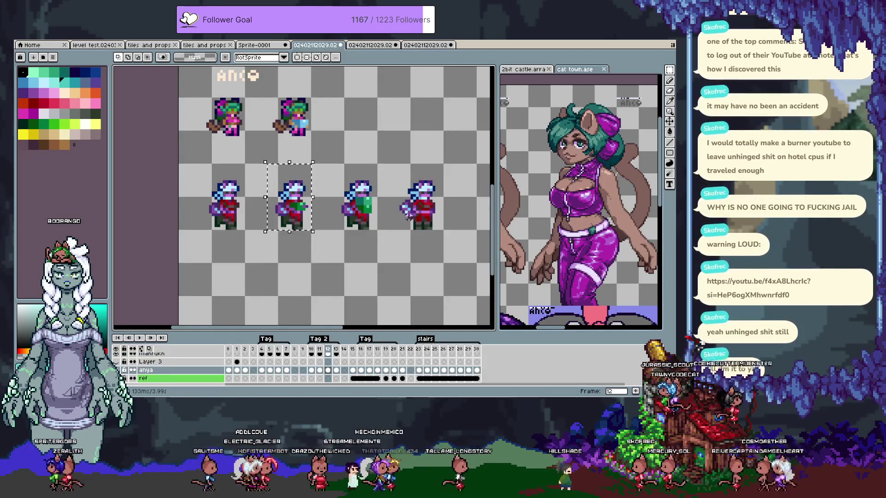
pyautogui.press('.')
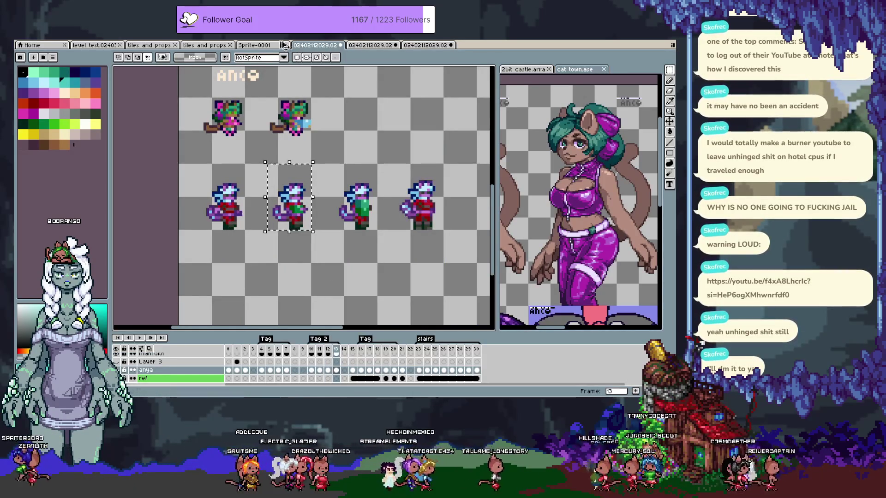
pyautogui.click(422, 46)
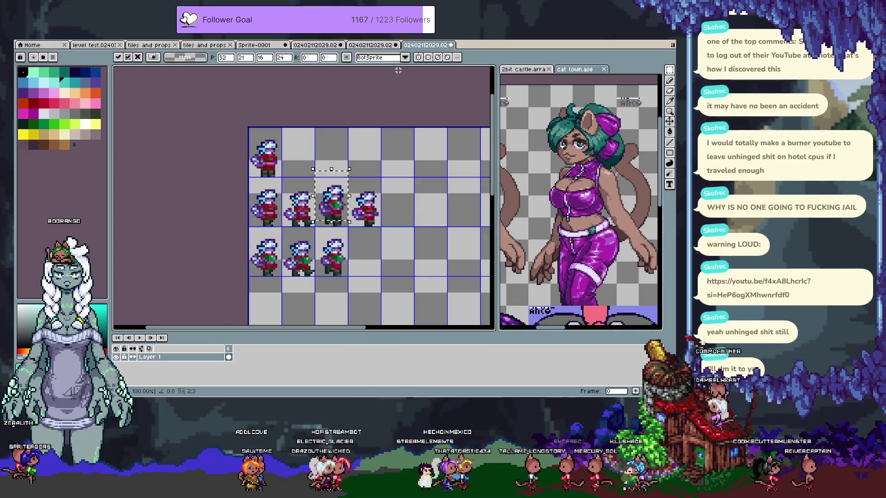
pyautogui.press('Return')
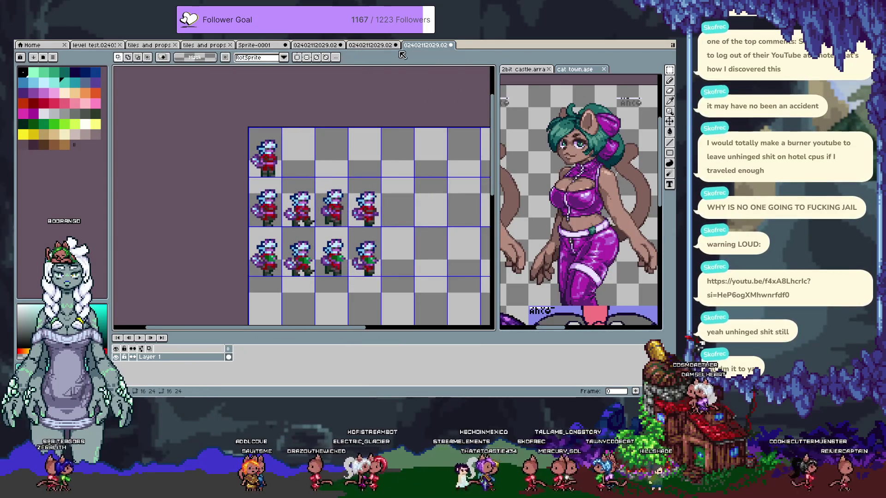
# Copy the green-shirt frame and place it one row down on the sheet
pyautogui.click(322, 47)
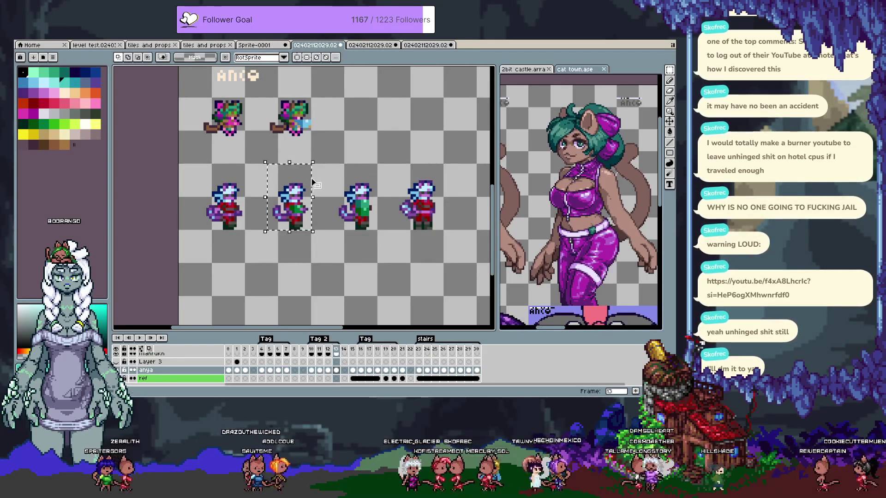
pyautogui.moveTo(331, 167); pyautogui.dragTo(375, 233)
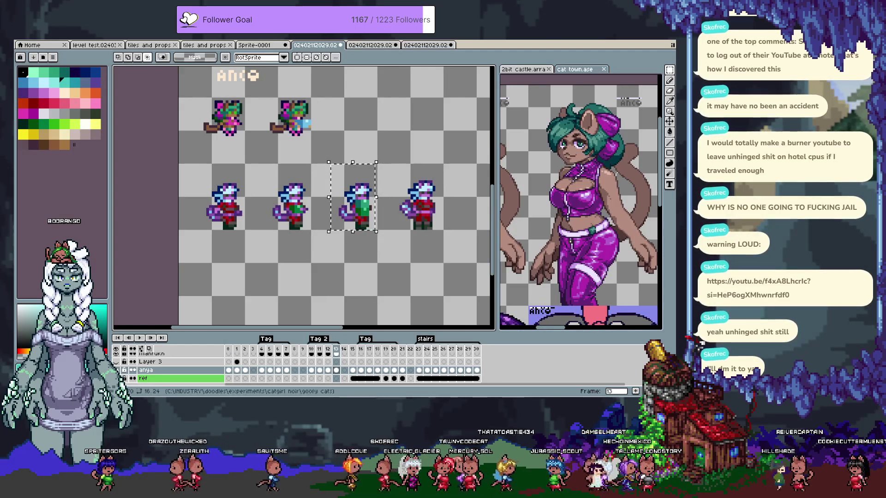
pyautogui.click(425, 45)
pyautogui.hotkey('ctrl', 'v')
pyautogui.press('Right')
pyautogui.press('Right')
pyautogui.press('Right')
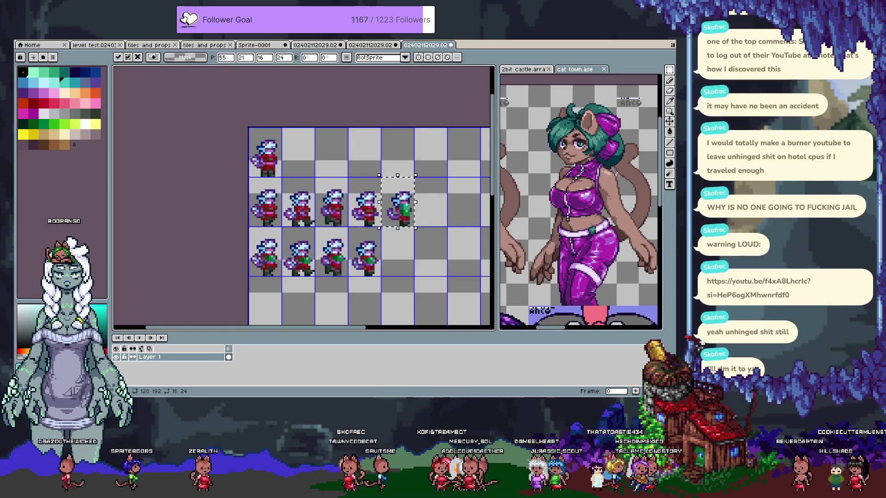
pyautogui.press('Left')
pyautogui.press('Left')
pyautogui.press('Left')
pyautogui.press('Left')
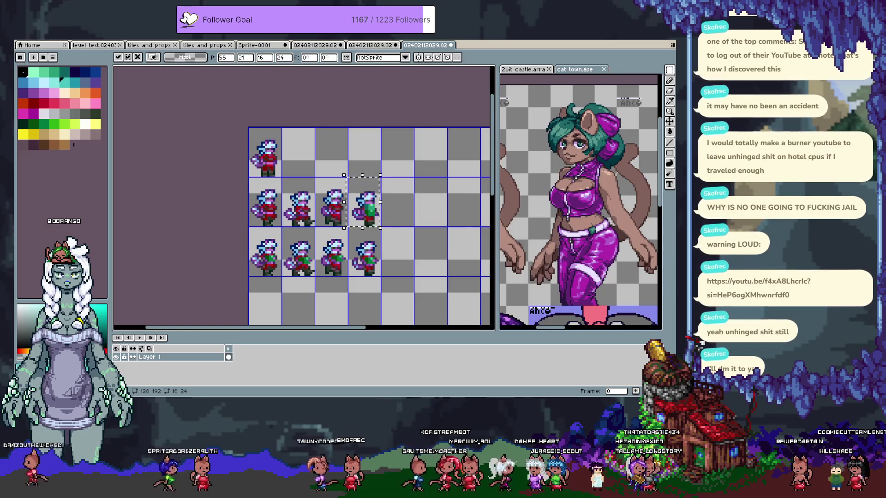
pyautogui.hotkey('shift', 'Down')
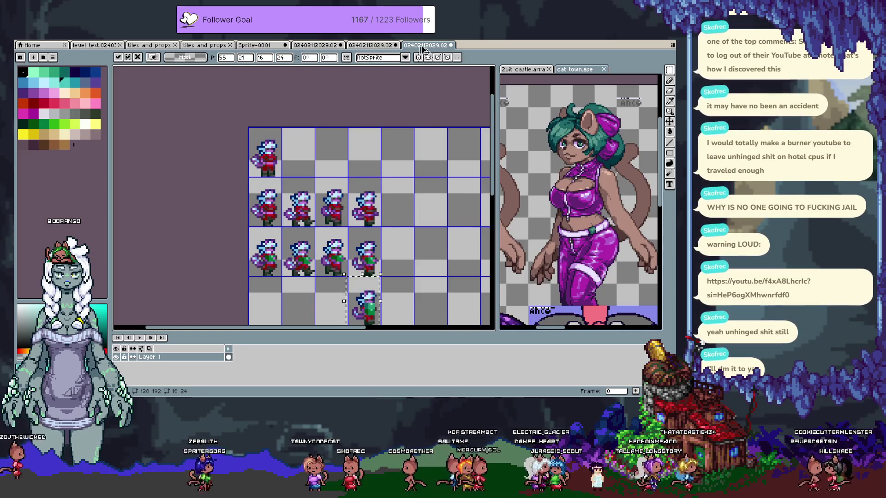
pyautogui.hotkey('ctrl', 'd')
# Paste another copied frame onto the sheet and drag it toward the fourth row
pyautogui.click(372, 45)
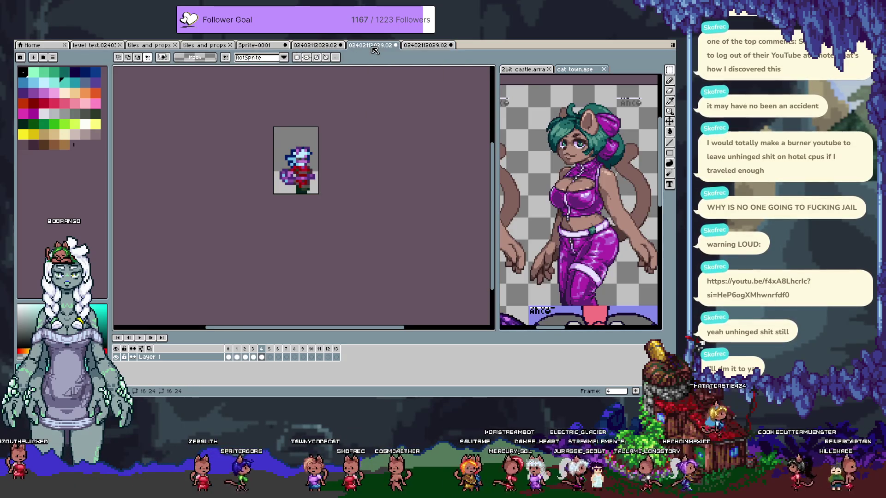
pyautogui.click(299, 46)
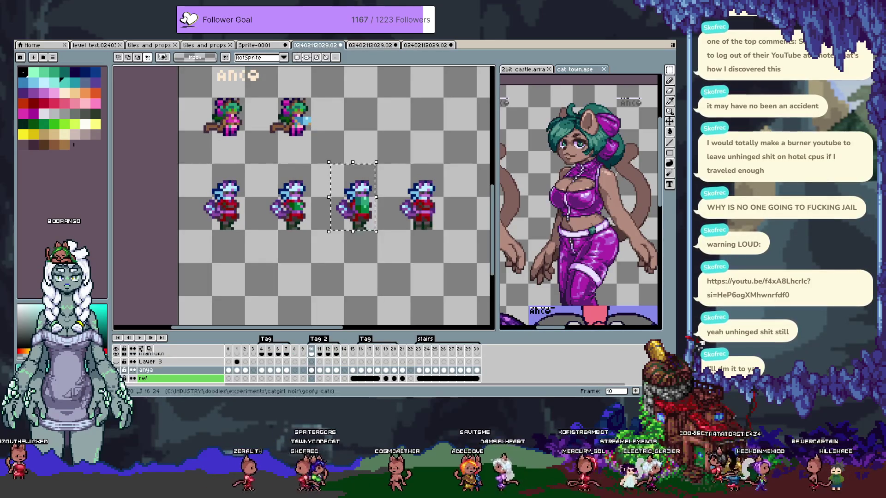
pyautogui.click(425, 45)
pyautogui.hotkey('ctrl', 'v')
pyautogui.scroll(-2, 323, 199)
pyautogui.moveTo(395, 115); pyautogui.dragTo(282, 224)
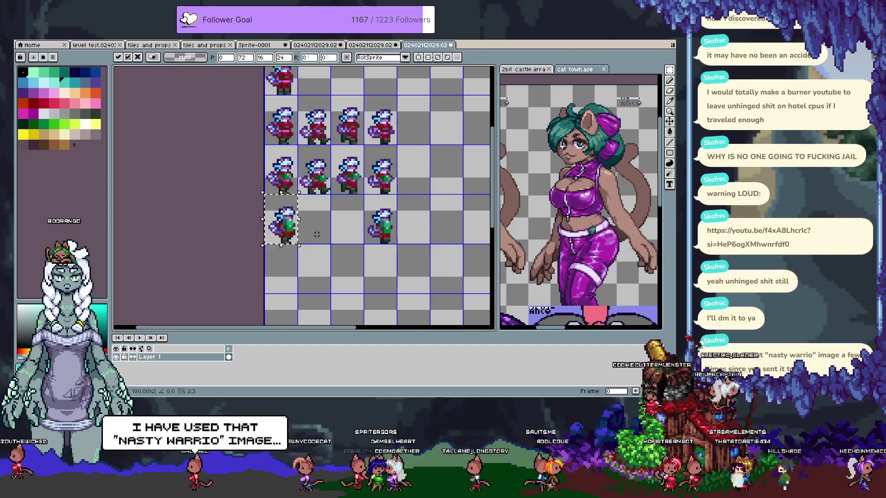
# Position the pasted frame at the fourth row's start and move the next frame into that row
pyautogui.moveTo(283, 222)
pyautogui.mouseDown()
pyautogui.moveTo(283, 171)
pyautogui.moveTo(281, 220)
pyautogui.mouseUp()
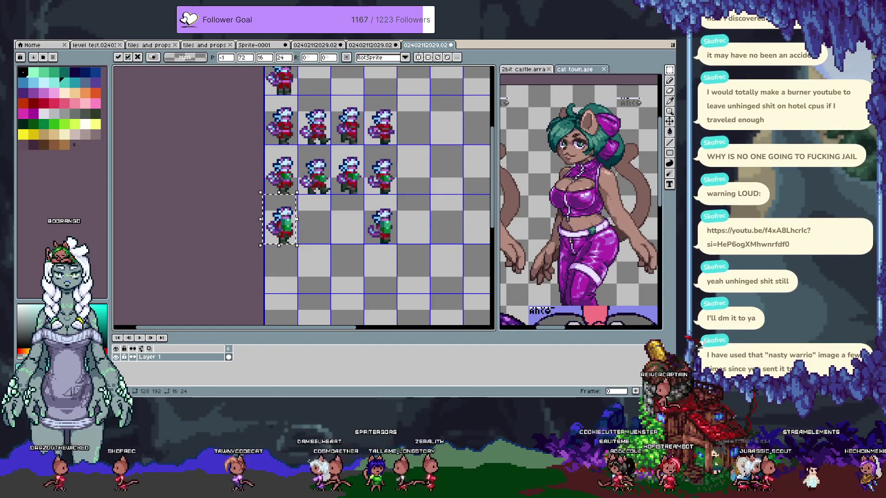
pyautogui.click(321, 45)
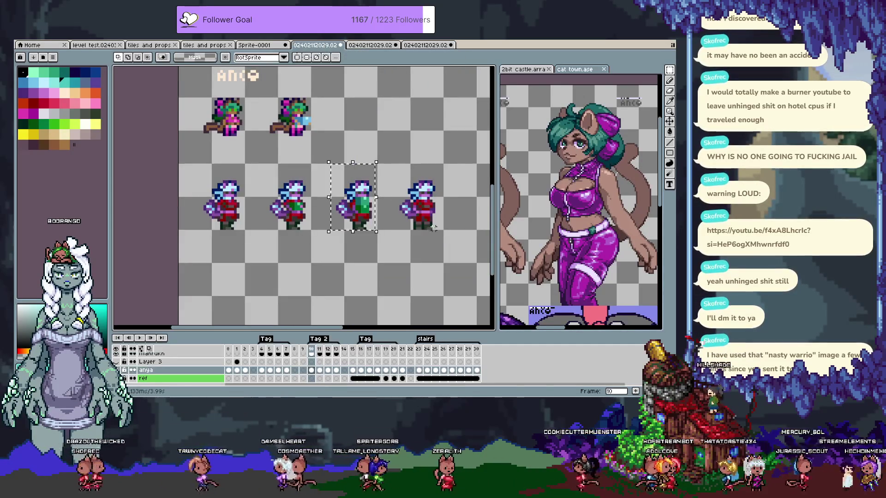
pyautogui.press('Right')
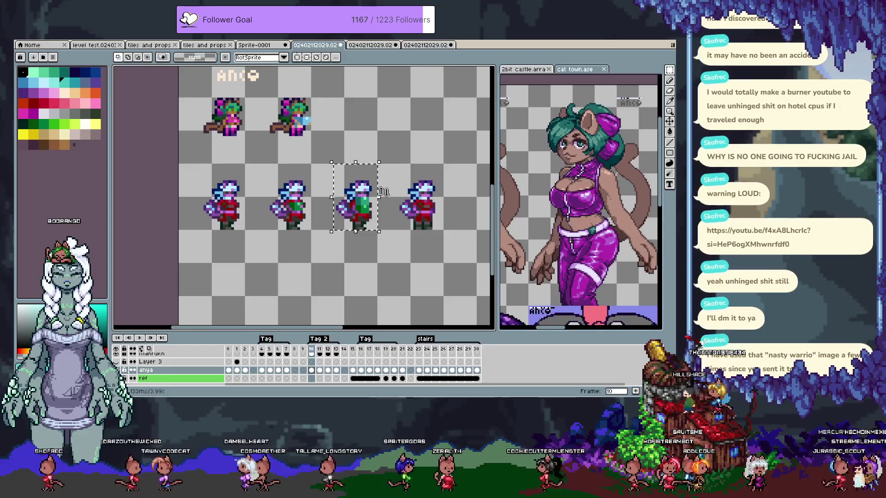
pyautogui.press('Right')
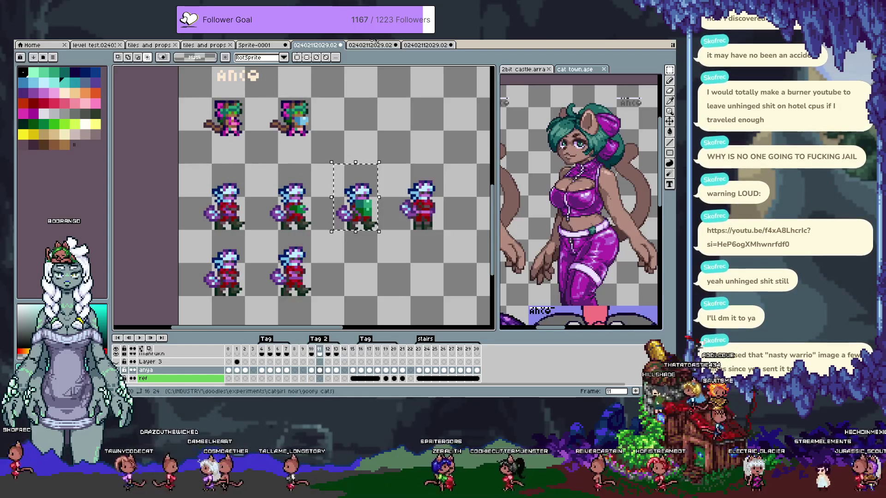
pyautogui.hotkey('ctrl', 'Tab')
pyautogui.hotkey('ctrl', 'Tab')
pyautogui.moveTo(397, 293)
pyautogui.mouseDown()
pyautogui.moveTo(397, 195)
pyautogui.moveTo(397, 220)
pyautogui.mouseUp()
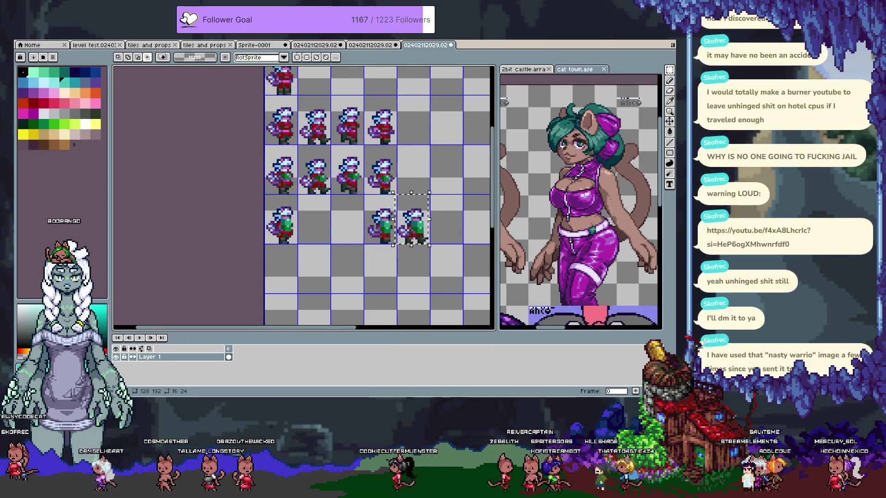
pyautogui.moveTo(347, 219); pyautogui.dragTo(314, 219)
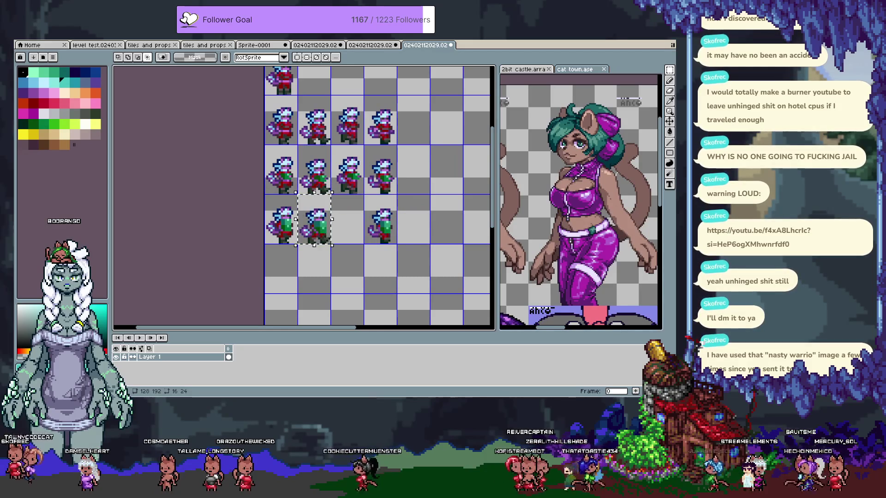
# Paste the next animation frame into the fourth row's empty third cell
pyautogui.click(324, 46)
pyautogui.press('.')
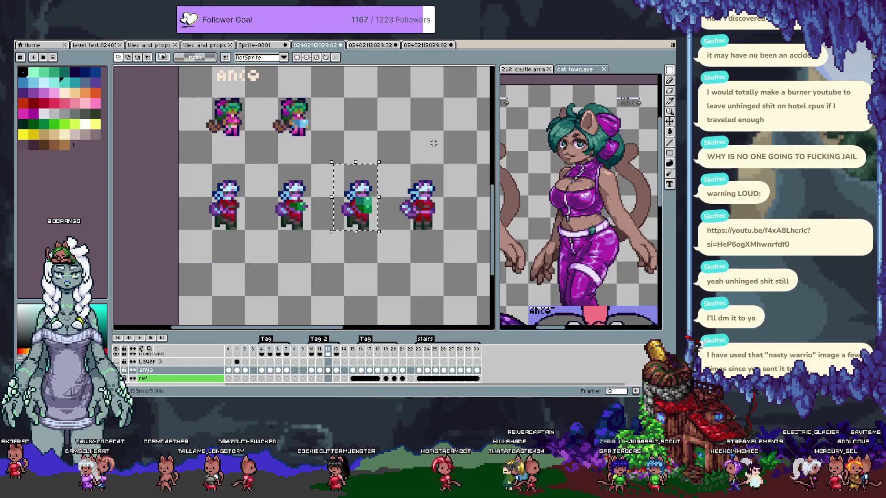
pyautogui.hotkey('ctrl', 'Tab')
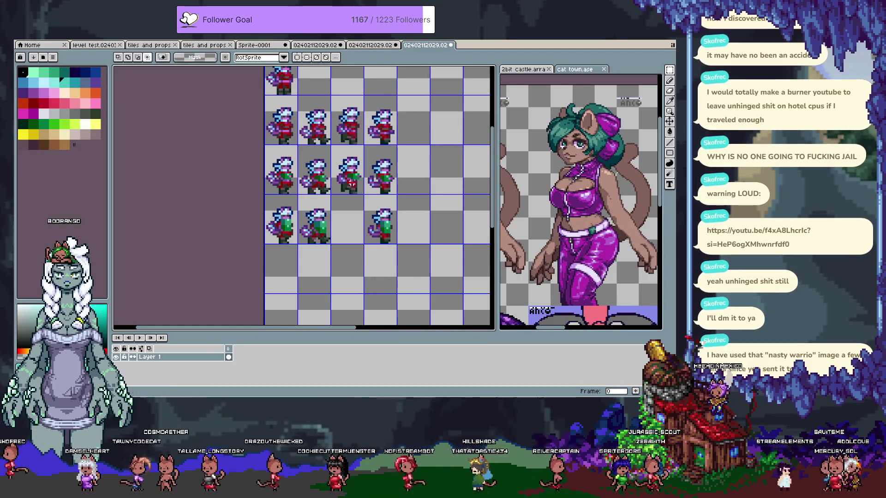
pyautogui.hotkey('ctrl', 'v')
pyautogui.moveTo(409, 309); pyautogui.dragTo(356, 235)
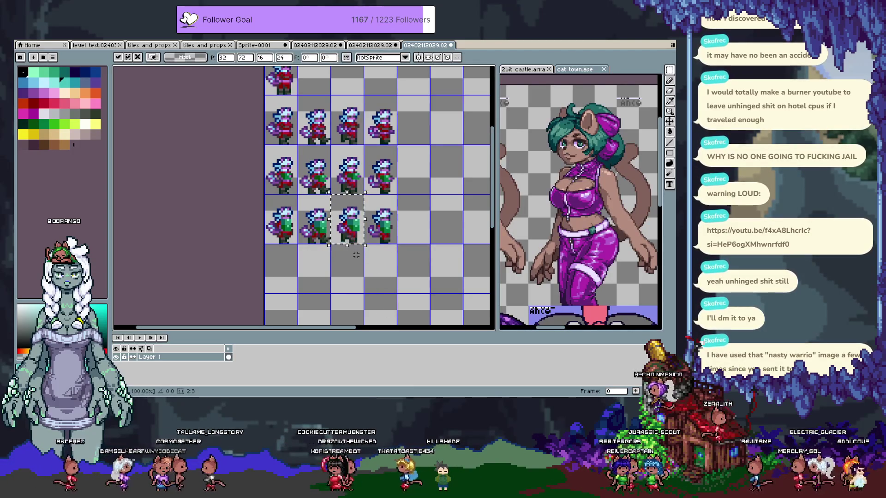
pyautogui.click(356, 255)
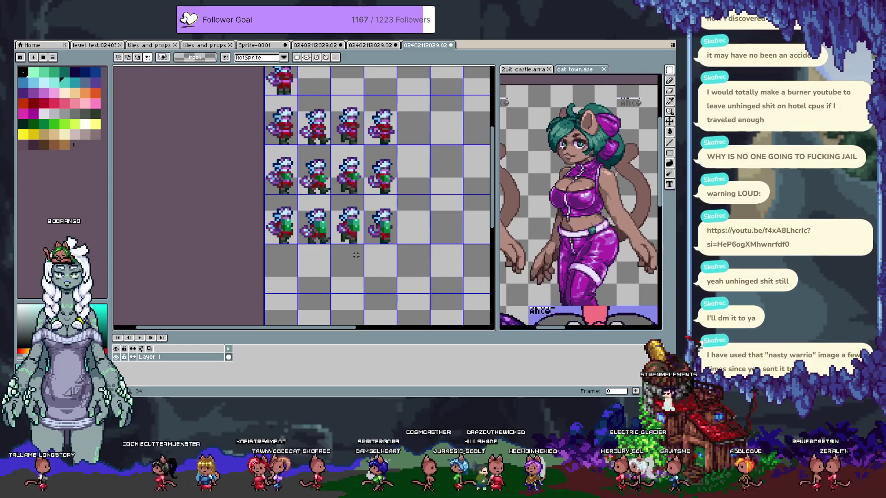
pyautogui.scroll(-1, 354, 249)
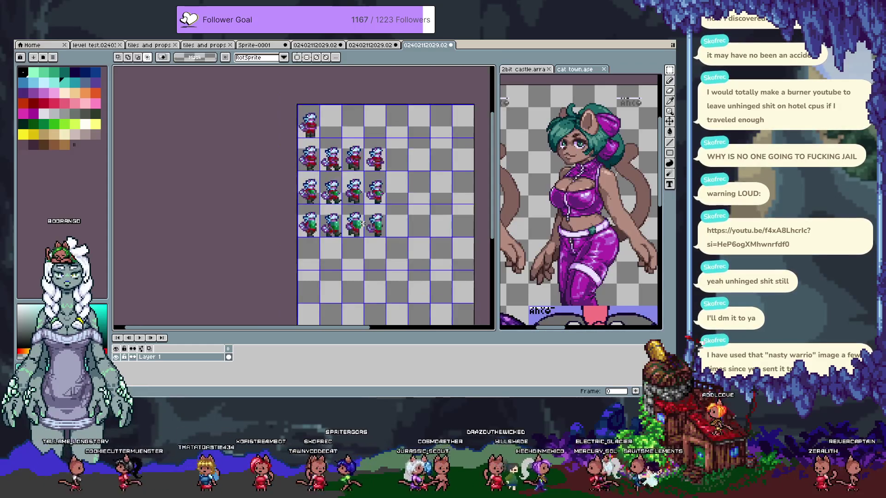
# Pan the sprite sheet and bring up the source animation sheet
pyautogui.moveTo(455, 219); pyautogui.dragTo(433, 200)
pyautogui.scroll(-2, 347, 222)
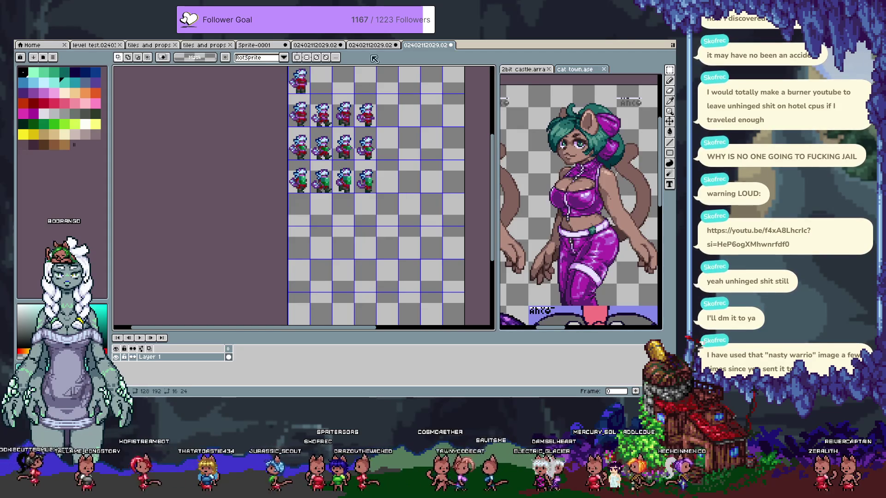
pyautogui.click(312, 45)
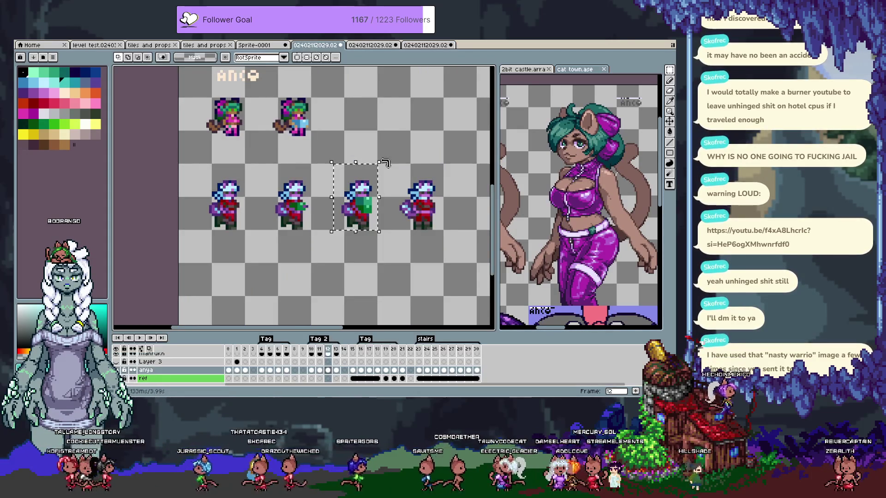
pyautogui.hotkey('ctrl', 'Tab')
pyautogui.hotkey('ctrl', 'Tab')
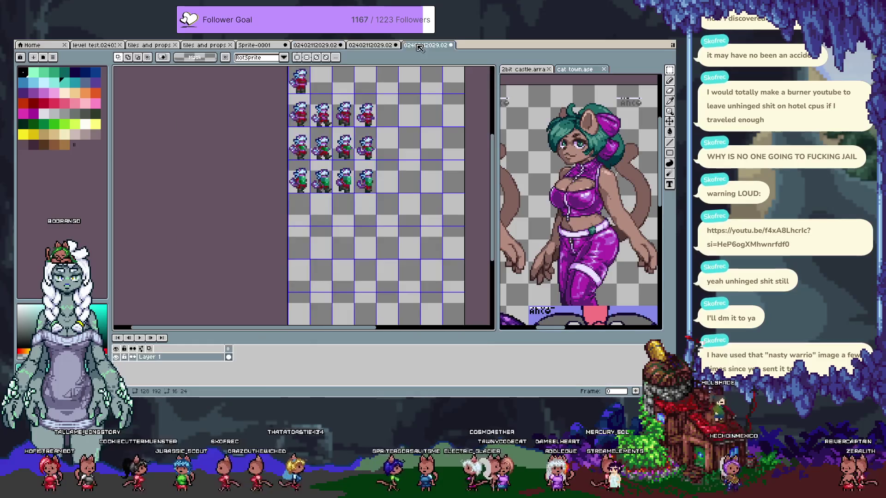
pyautogui.click(327, 46)
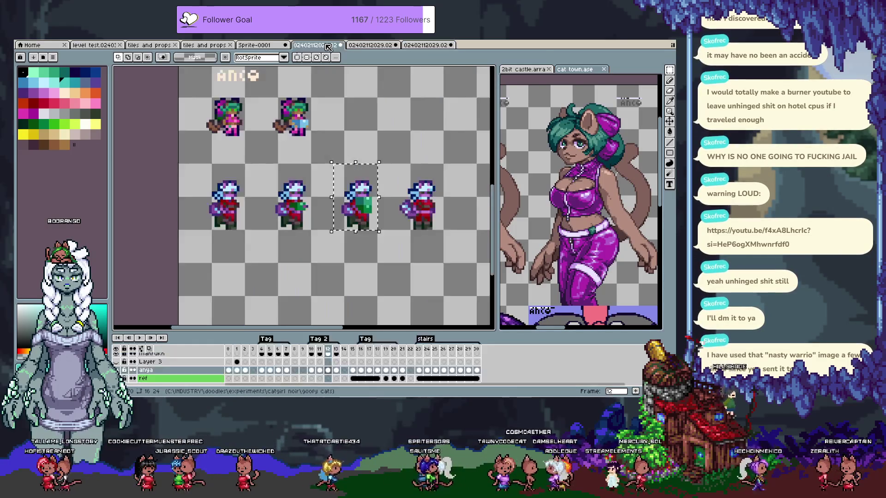
# Marquee-select the green-haired character frame and return to the sprite sheet
pyautogui.moveTo(280, 145); pyautogui.dragTo(315, 242)
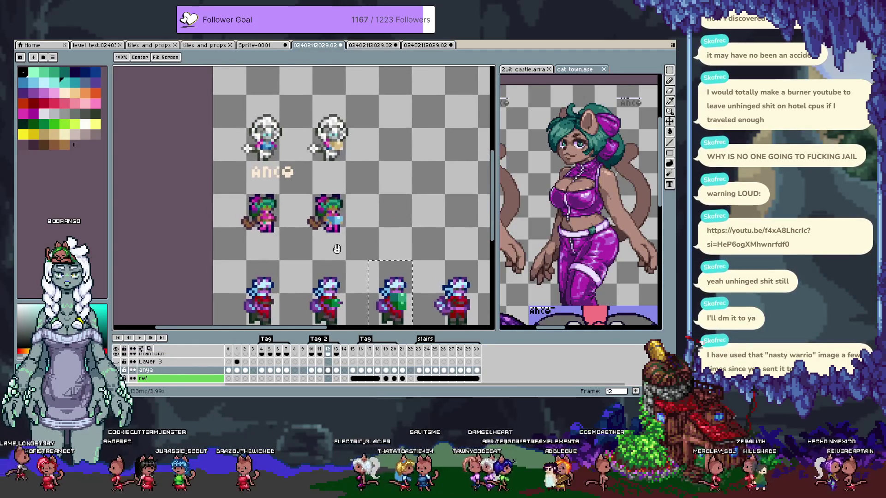
pyautogui.press('m')
pyautogui.moveTo(381, 263); pyautogui.dragTo(253, 177)
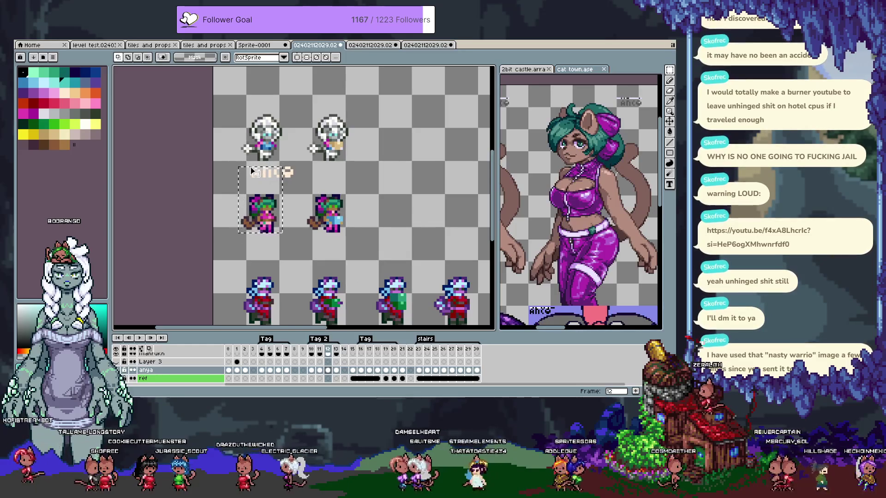
pyautogui.click(258, 180)
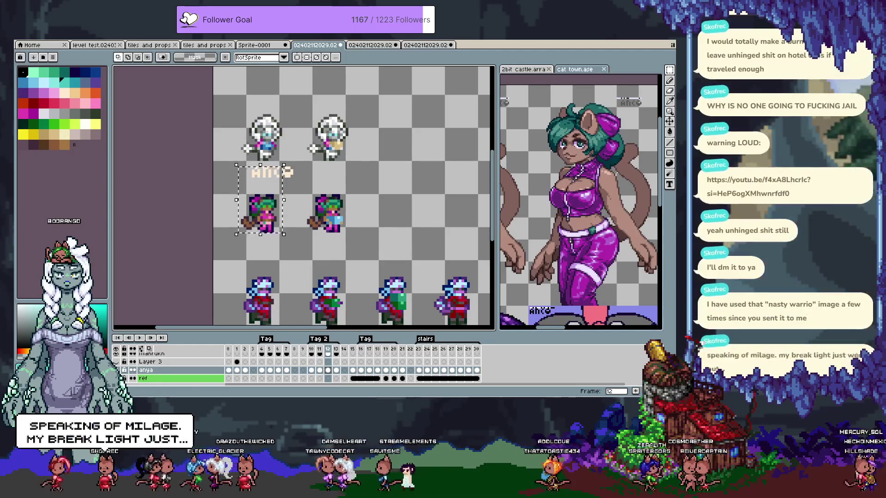
pyautogui.scroll(2, 119, 359)
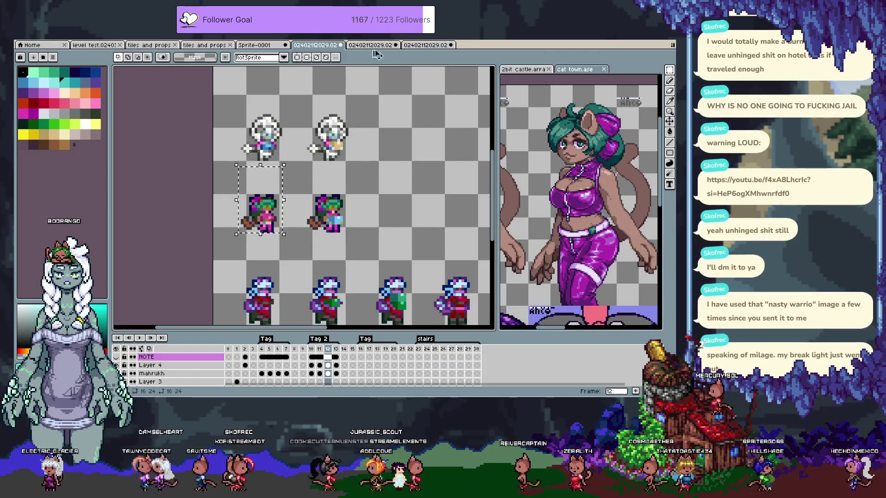
pyautogui.click(428, 45)
# Paste the first green-haired frame into the sheet and nudge it into its grid cell
pyautogui.hotkey('ctrl', 'v')
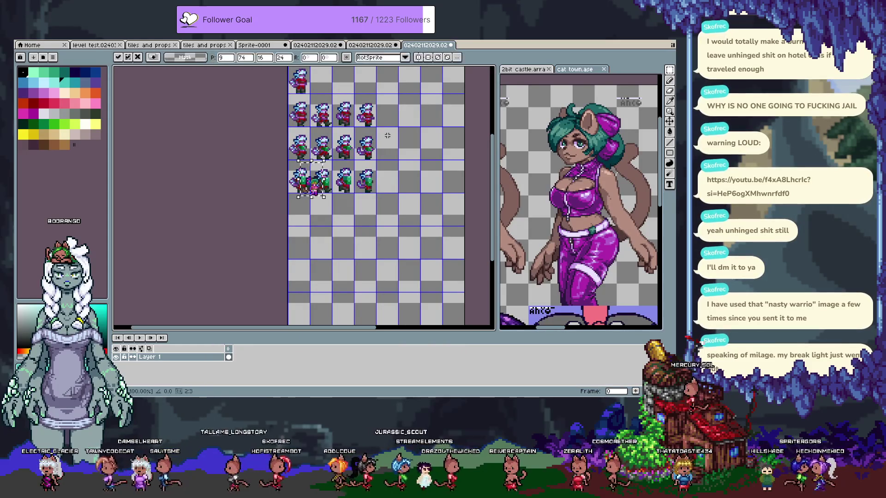
pyautogui.press('Left')
pyautogui.press('Left')
pyautogui.press('Up')
pyautogui.press('Up')
pyautogui.scroll(1, 387, 180)
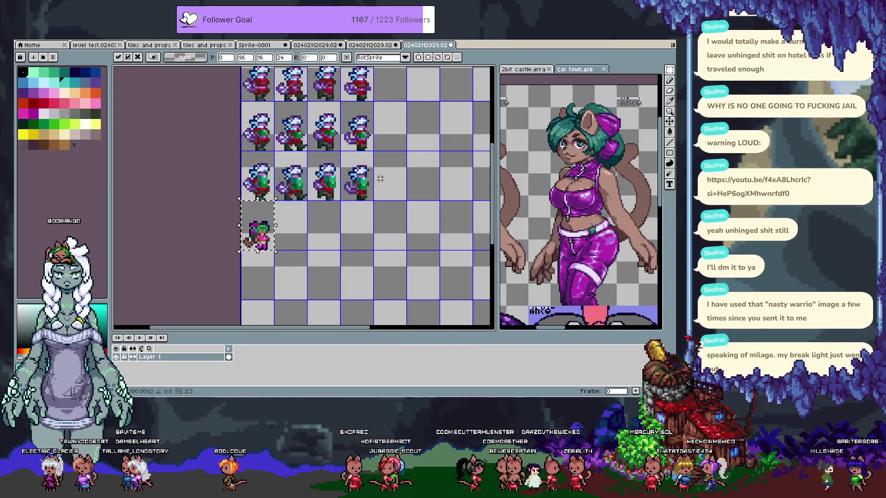
pyautogui.click(451, 85)
# Move the green-haired frame down into the next row, then advance the source to the next frame
pyautogui.click(317, 45)
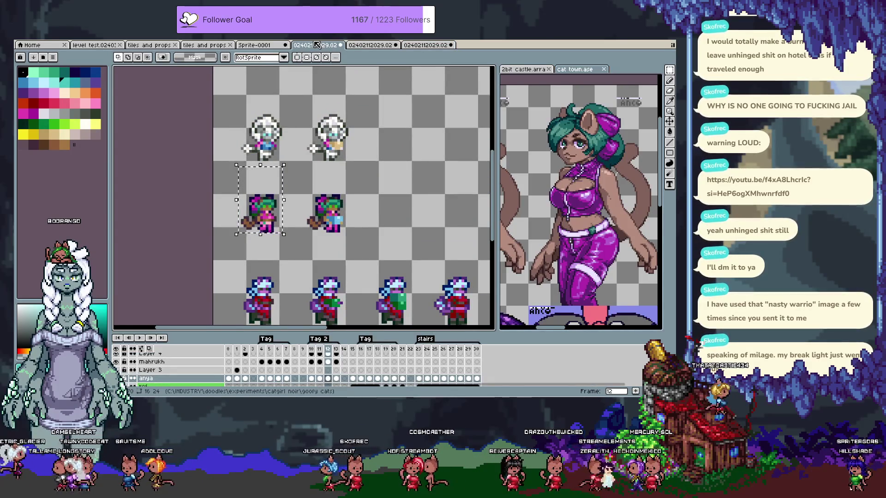
pyautogui.click(409, 46)
pyautogui.moveTo(257, 235); pyautogui.dragTo(257, 284)
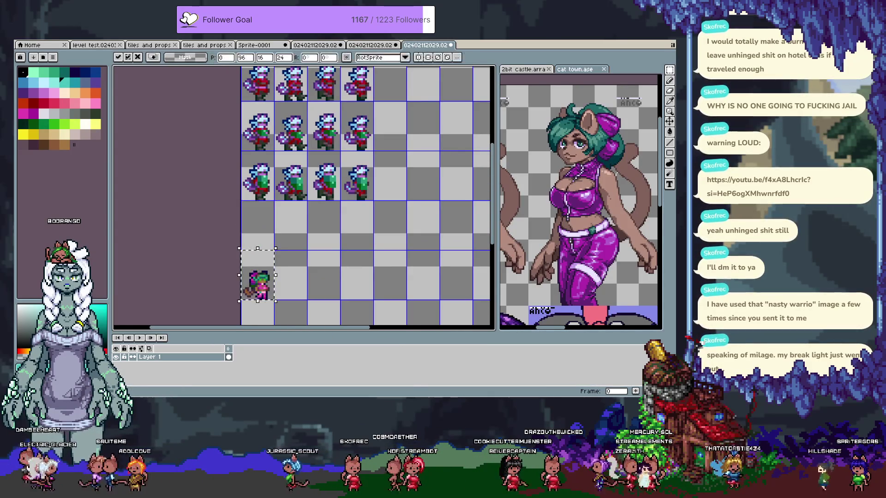
pyautogui.click(313, 44)
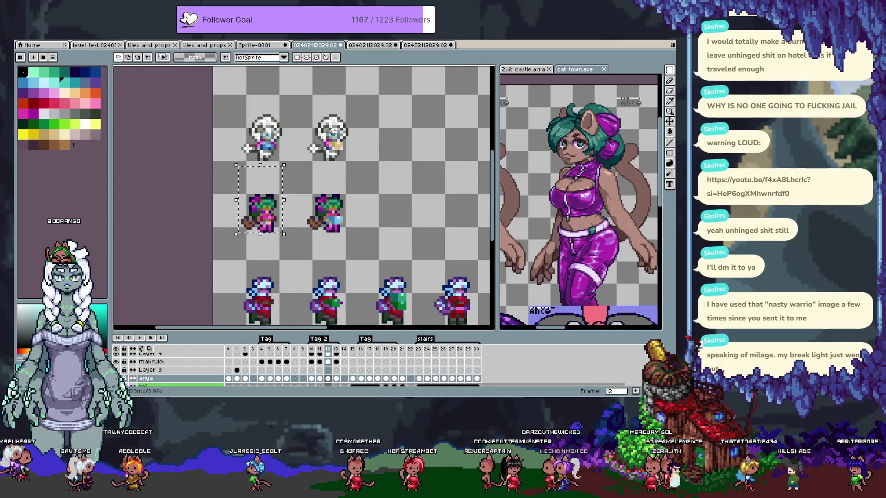
pyautogui.press('Right')
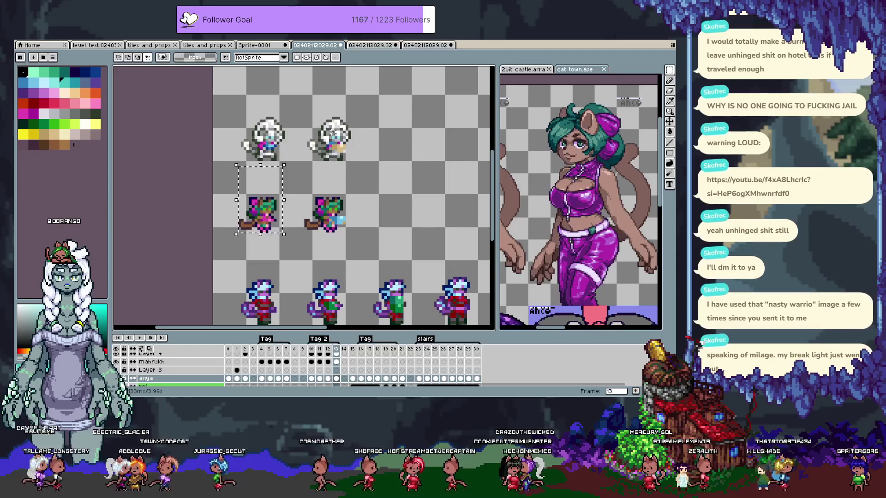
pyautogui.click(421, 46)
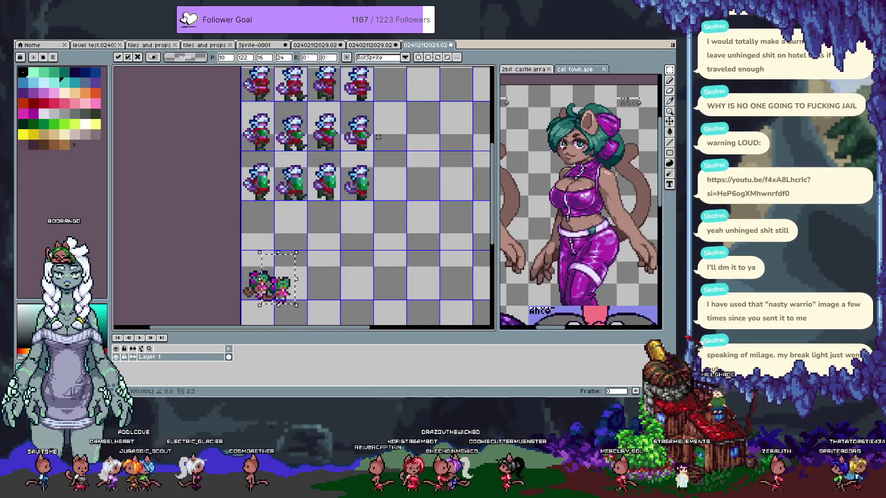
# Shift the pasted frame toward its cell, select the bottom-row frames, and go to source frame 10
pyautogui.press('Right')
pyautogui.press('Right')
pyautogui.press('Right')
pyautogui.press('Up')
pyautogui.press('Up')
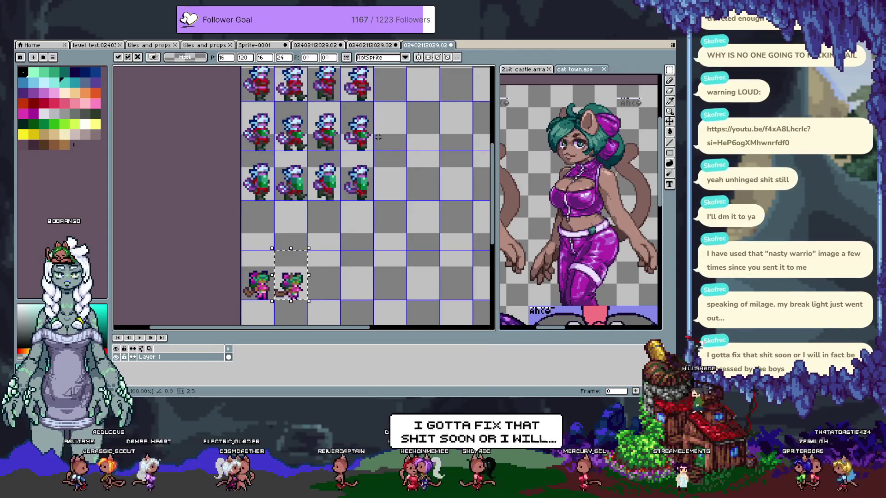
pyautogui.moveTo(239, 248); pyautogui.dragTo(308, 302)
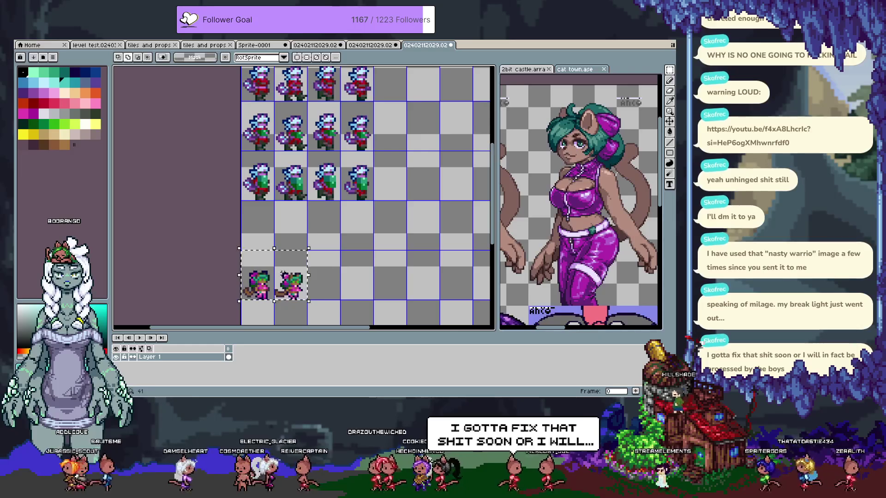
pyautogui.click(321, 46)
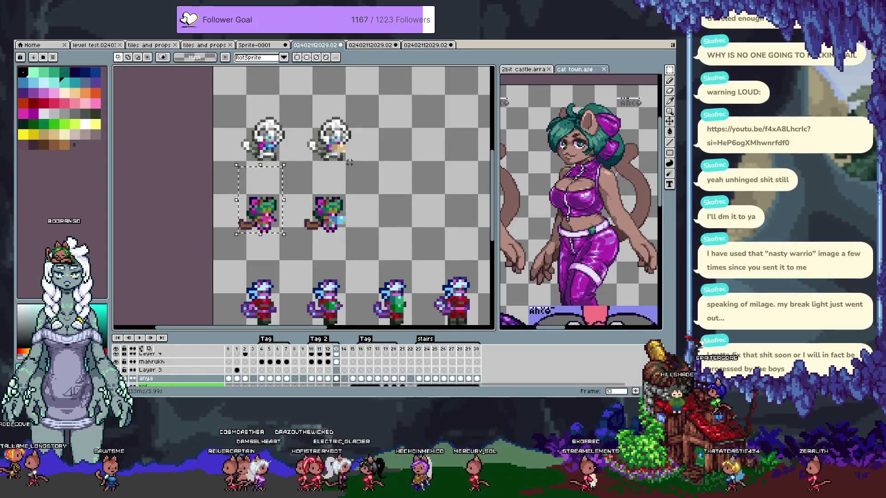
pyautogui.write('10')
pyautogui.press('Return')
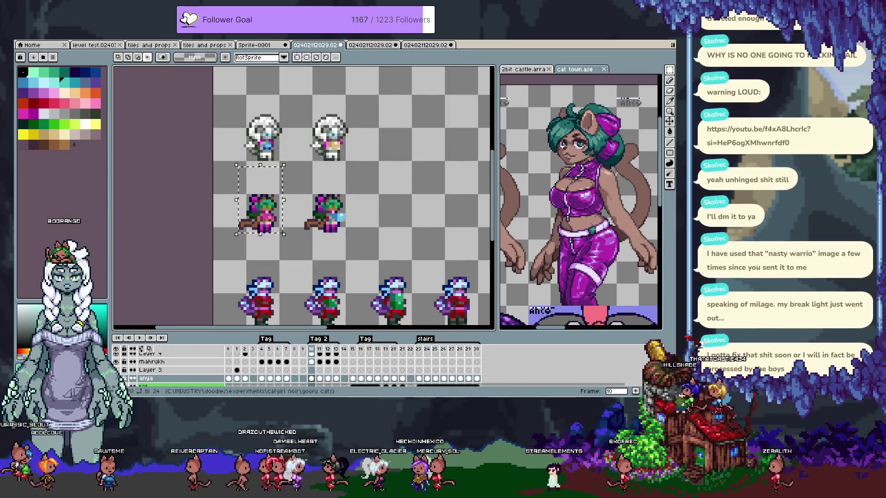
pyautogui.click(421, 44)
# Paste the frame-10 sprite into the bottom row, commit it, and shift two frames one cell right
pyautogui.hotkey('ctrl', 'v')
pyautogui.moveTo(275, 191)
pyautogui.mouseDown()
pyautogui.moveTo(274, 279)
pyautogui.moveTo(258, 275)
pyautogui.mouseUp()
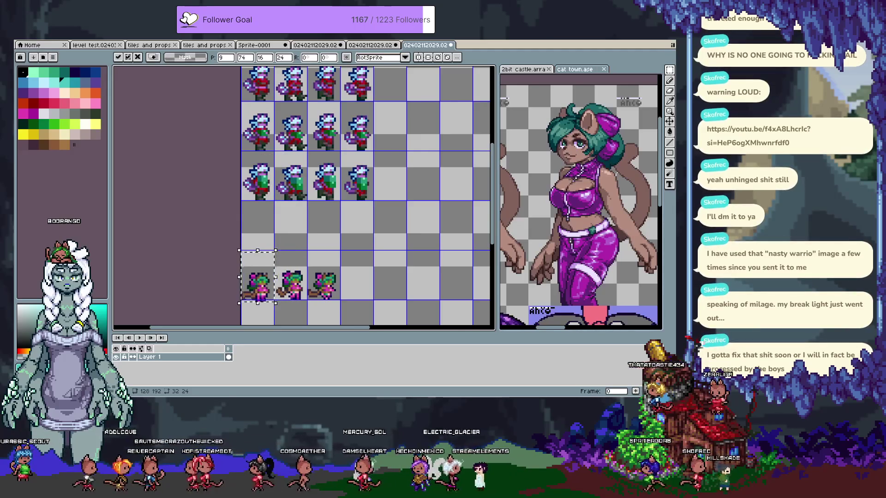
pyautogui.press('Return')
pyautogui.moveTo(277, 252)
pyautogui.mouseDown()
pyautogui.moveTo(314, 280)
pyautogui.moveTo(347, 280)
pyautogui.mouseUp()
pyautogui.press('Return')
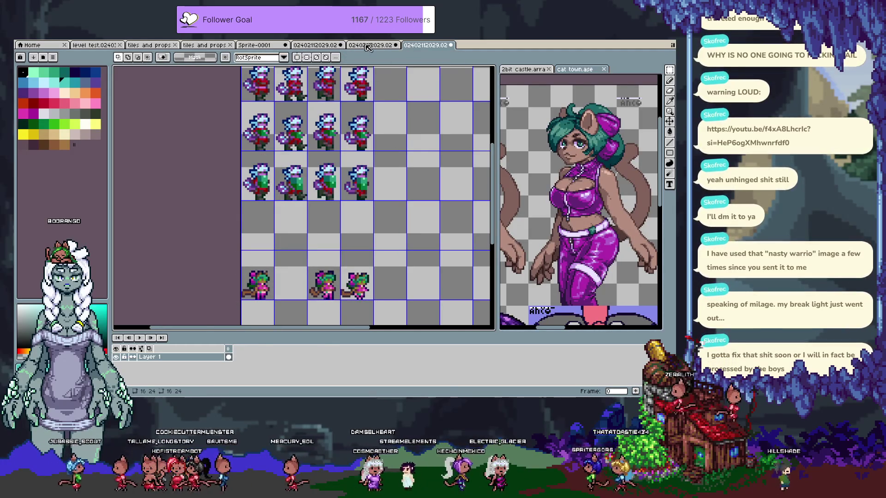
# Paste the next green-haired frame into the bottom row to complete the four frames
pyautogui.click(368, 46)
pyautogui.click(307, 46)
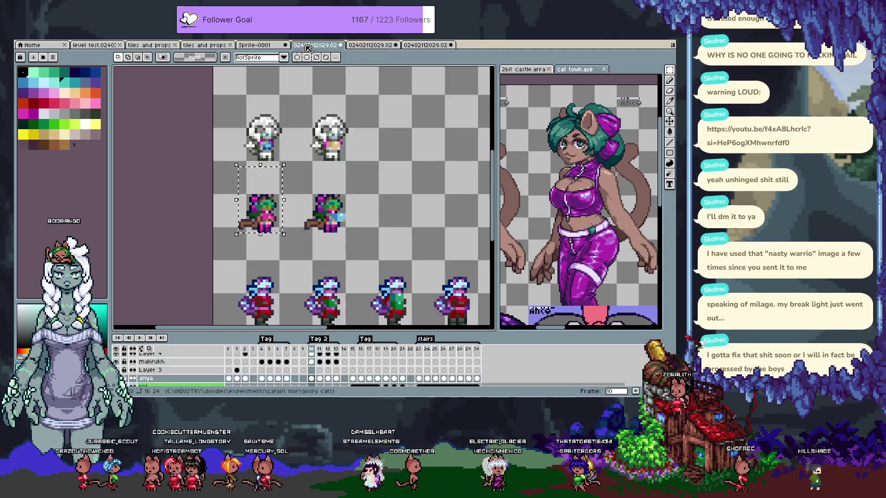
pyautogui.press('.')
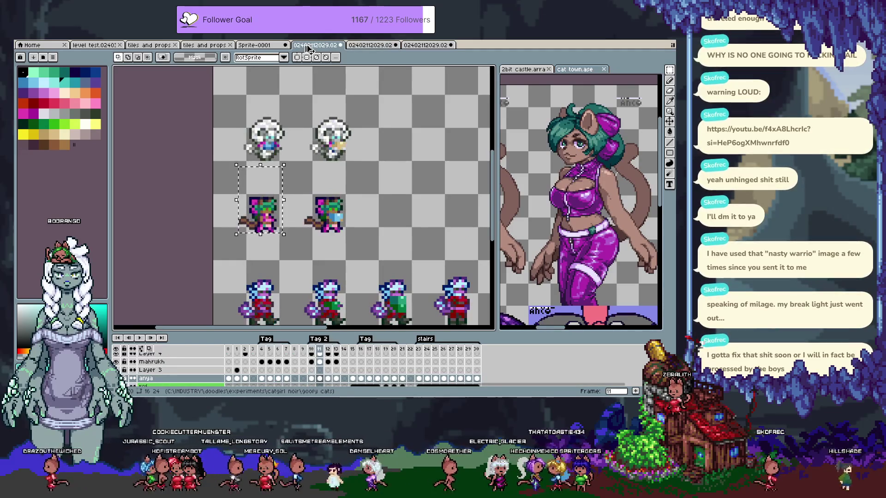
pyautogui.click(426, 45)
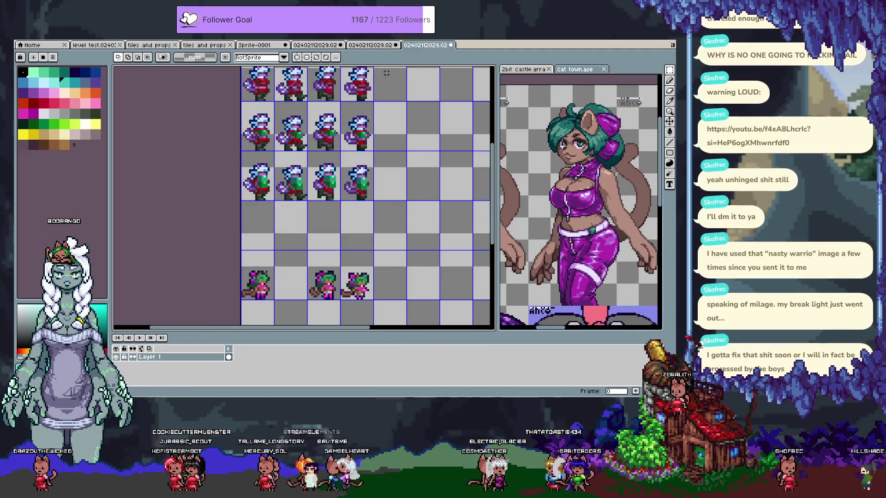
pyautogui.hotkey('ctrl', 'v')
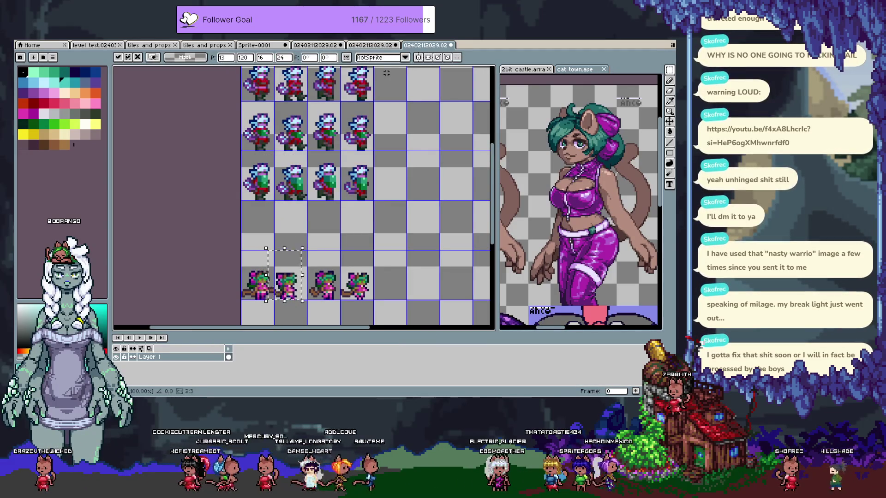
pyautogui.click(386, 73)
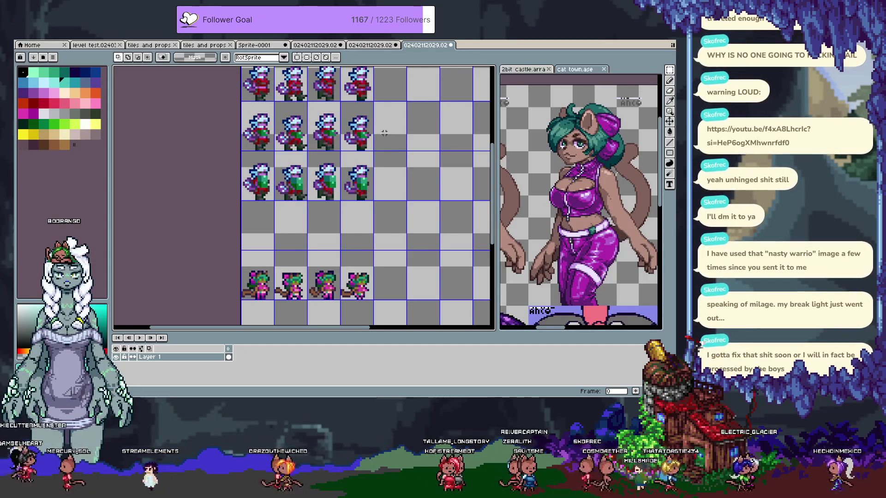
pyautogui.scroll(-1, 386, 73)
pyautogui.moveTo(383, 166); pyautogui.dragTo(373, 198)
# Extend the sprite sheet canvas by 64 px at the bottom via Canvas Size
pyautogui.scroll(-2, 390, 215)
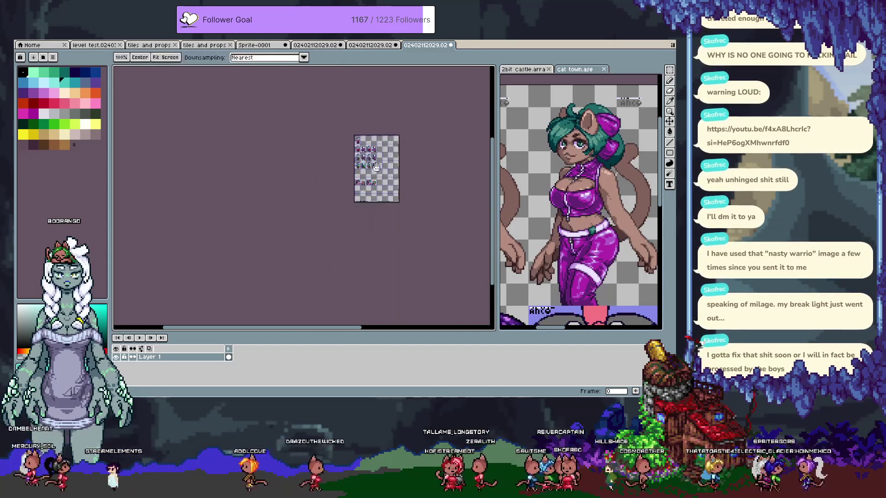
pyautogui.scroll(1, 393, 219)
pyautogui.hotkey('ctrl', 'alt', 'c')
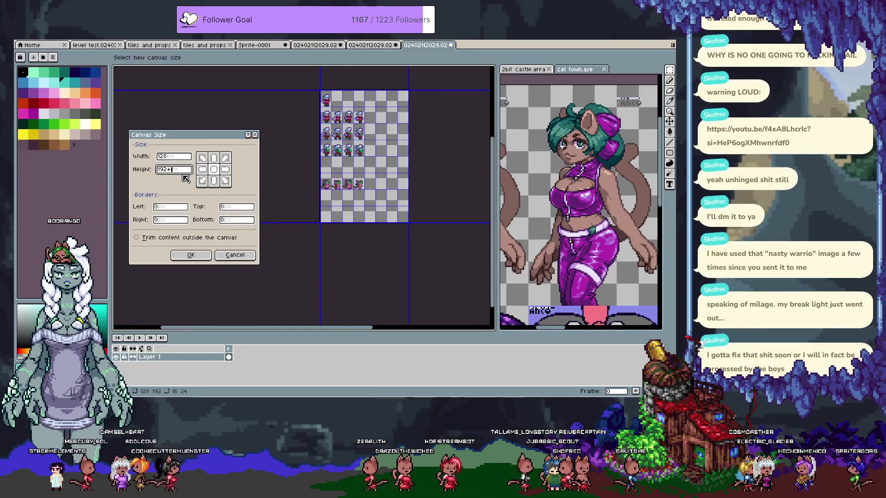
pyautogui.write('64')
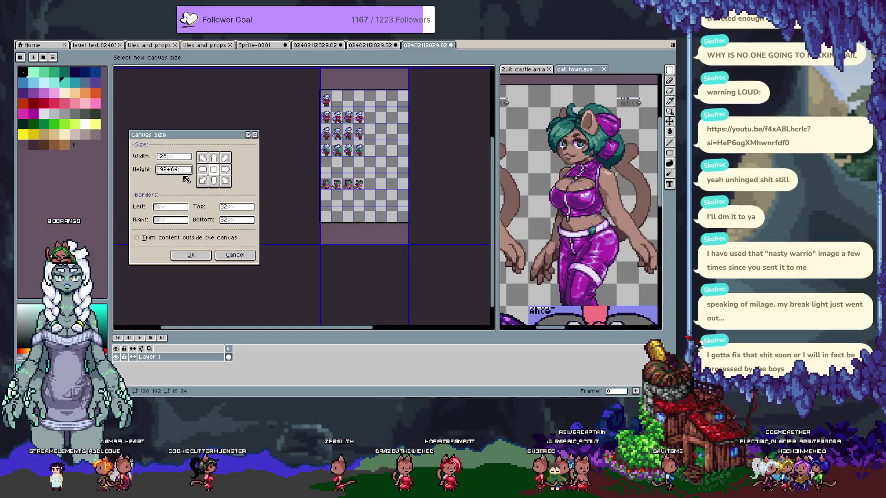
pyautogui.press('Escape')
pyautogui.hotkey('ctrl', 'alt', 'c')
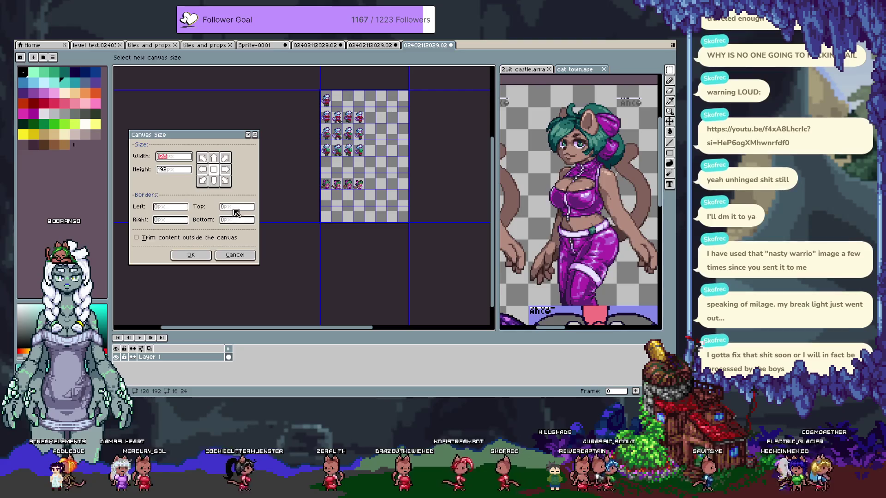
pyautogui.write('64')
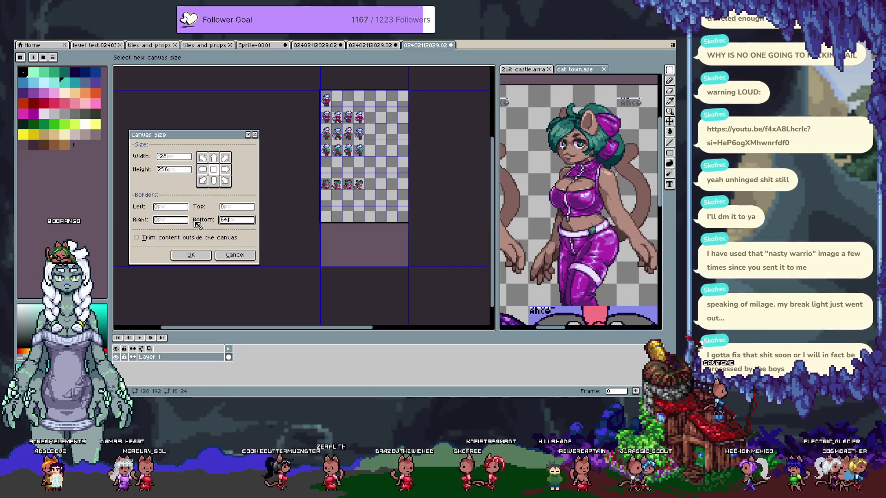
pyautogui.press('Return')
# Drag the bottom row of four green-haired sprites down one grid cell
pyautogui.scroll(2, 366, 139)
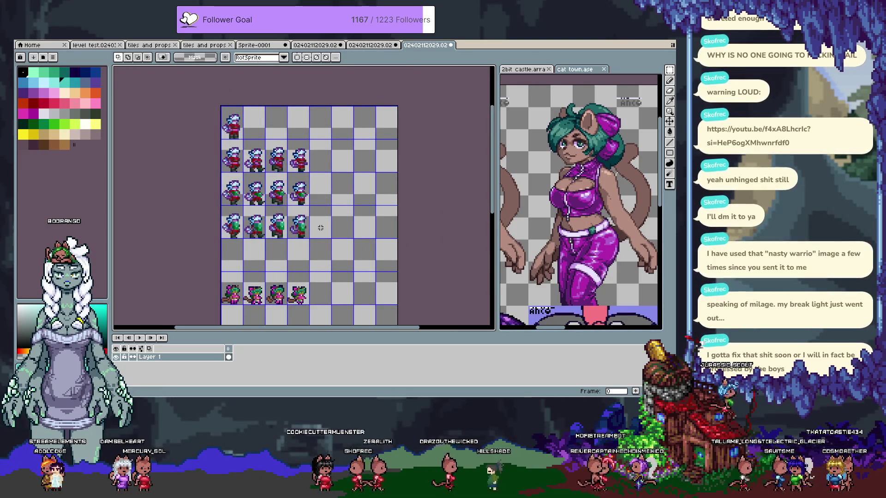
pyautogui.scroll(-5, 295, 249)
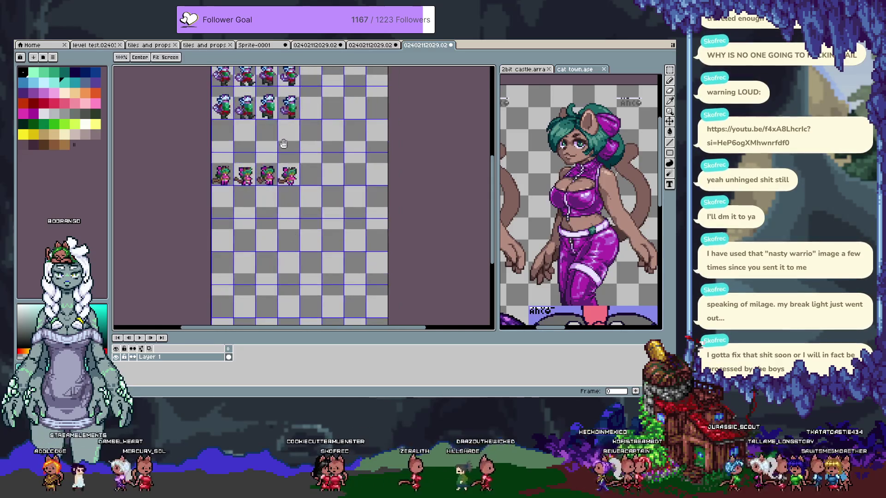
pyautogui.moveTo(280, 173); pyautogui.dragTo(281, 206)
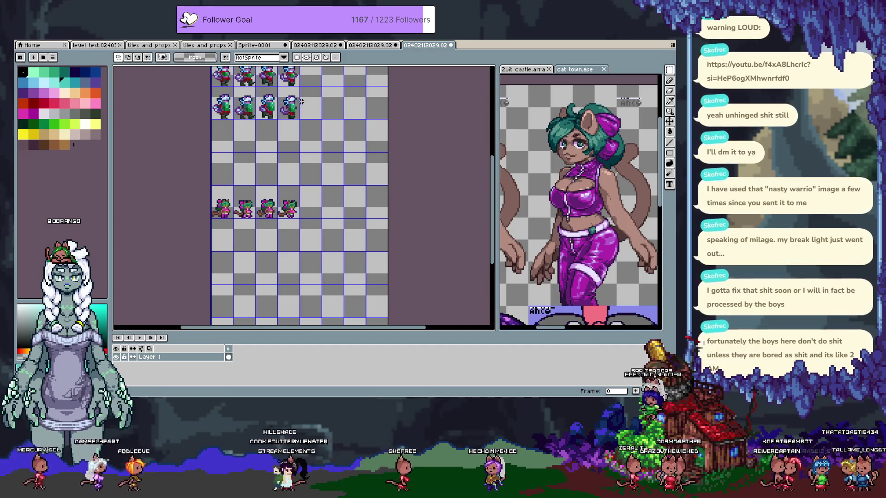
# Paste source frame 10 into the first slot of the sheet's second row
pyautogui.click(324, 45)
pyautogui.moveTo(369, 199); pyautogui.dragTo(371, 168)
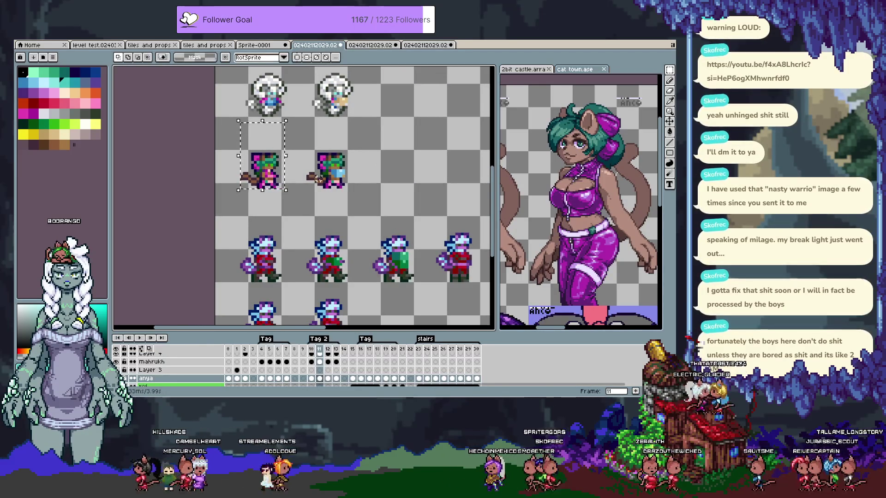
pyautogui.press('Left')
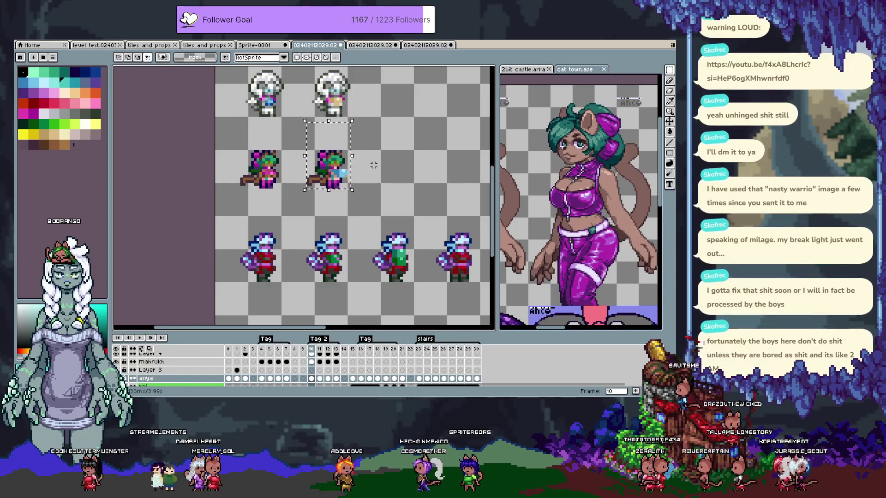
pyautogui.click(425, 45)
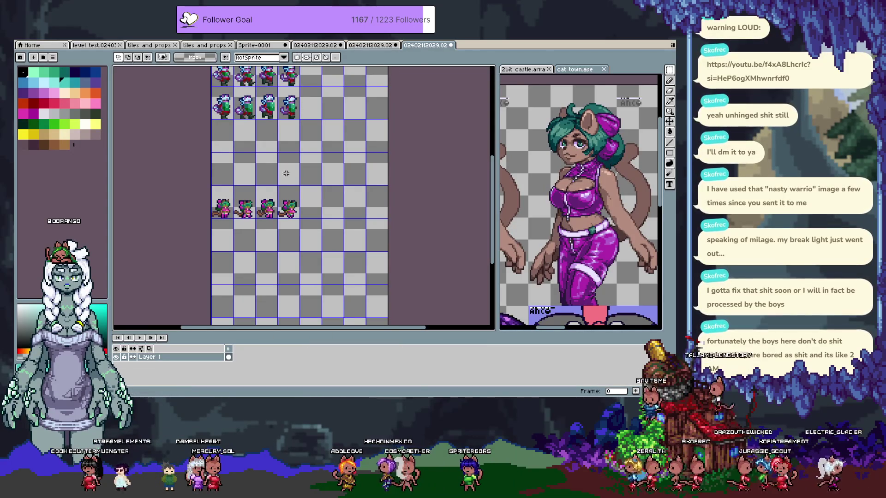
pyautogui.scroll(1, 275, 212)
pyautogui.hotkey('ctrl', 'v')
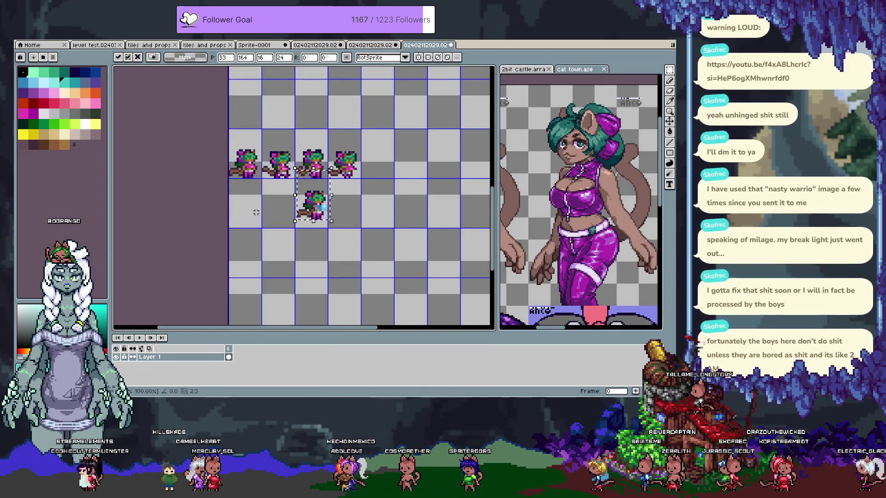
pyautogui.press('Left')
pyautogui.press('Left')
pyautogui.press('Left')
pyautogui.press('Left')
pyautogui.press('Left')
pyautogui.press('Left')
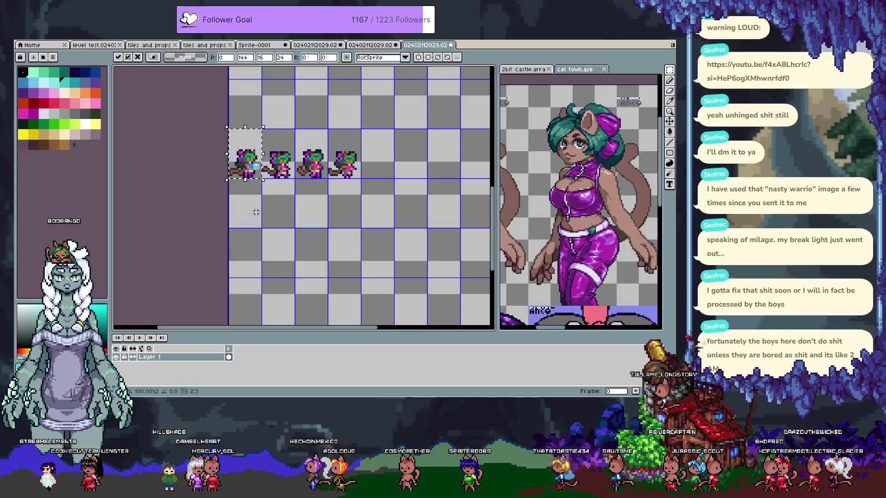
pyautogui.press('Left')
pyautogui.press('Left')
pyautogui.press('Left')
pyautogui.press('Return')
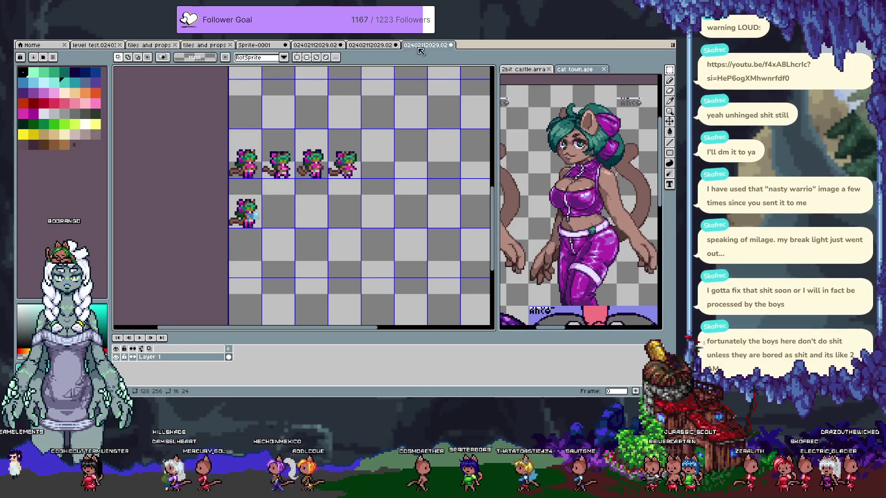
# Paste the frame-11 sprite one cell left into the row, then advance the source to frame 12
pyautogui.click(322, 45)
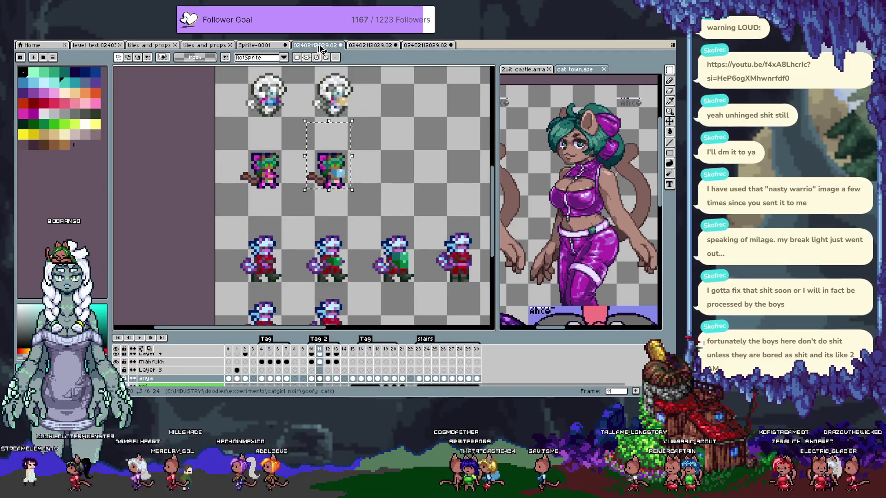
pyautogui.click(425, 44)
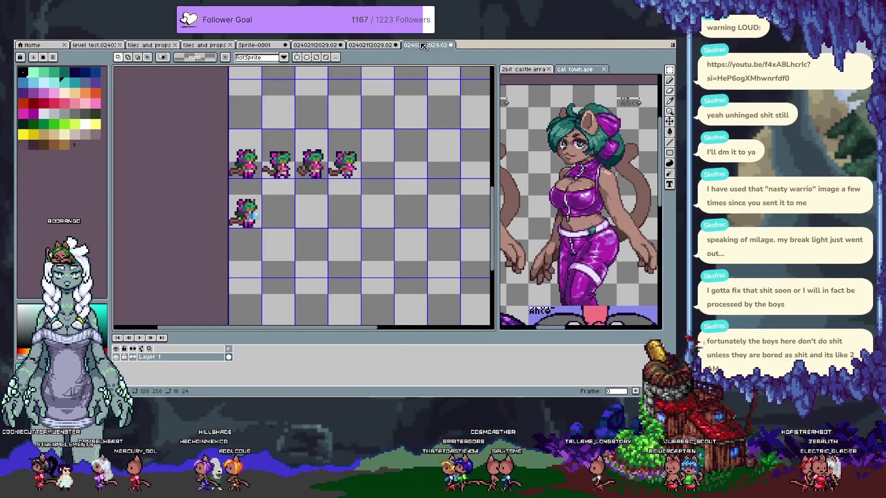
pyautogui.hotkey('ctrl', 'v')
pyautogui.press('Left')
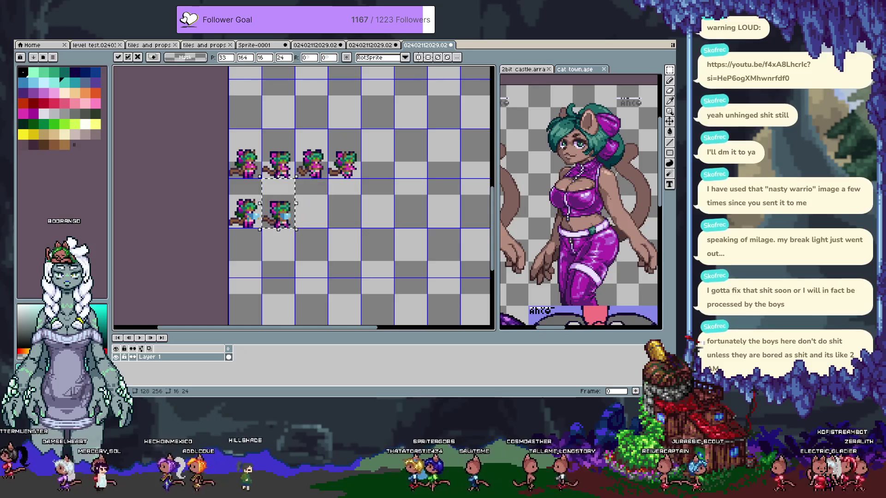
pyautogui.click(323, 45)
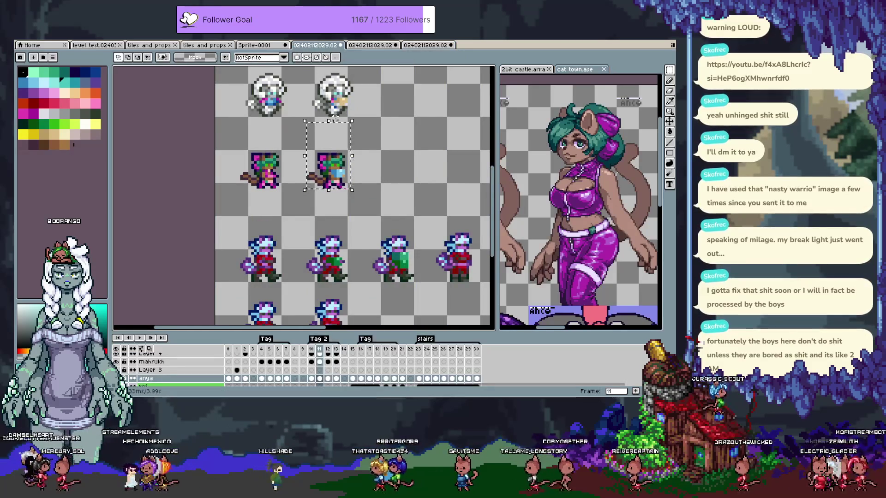
pyautogui.press('Right')
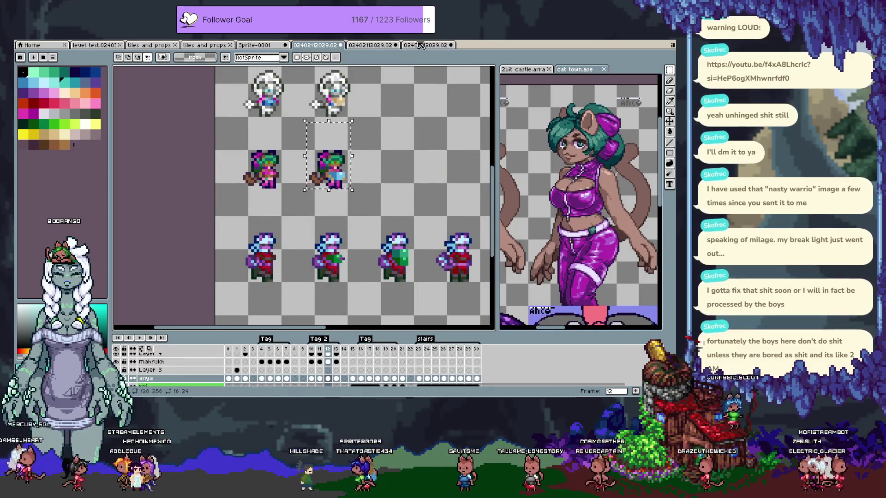
pyautogui.click(420, 45)
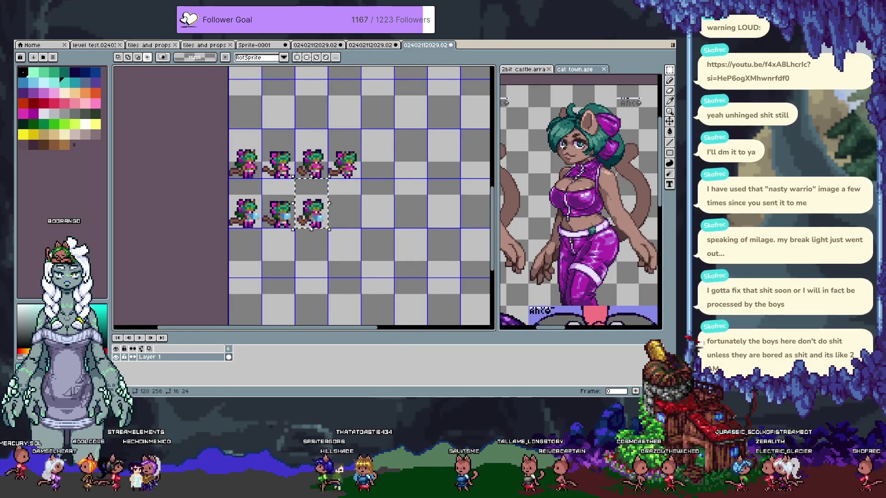
# Place the frame-13 sprite into the fourth slot of row 2
pyautogui.click(383, 45)
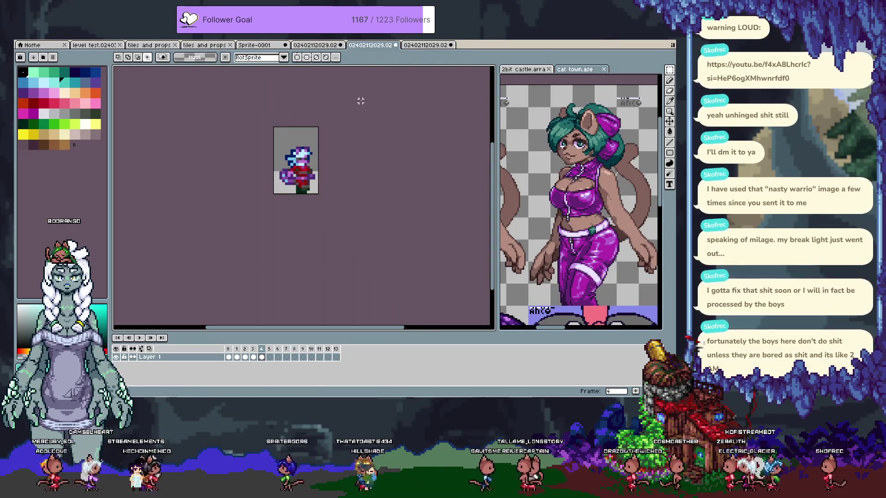
pyautogui.click(320, 45)
pyautogui.press('Right')
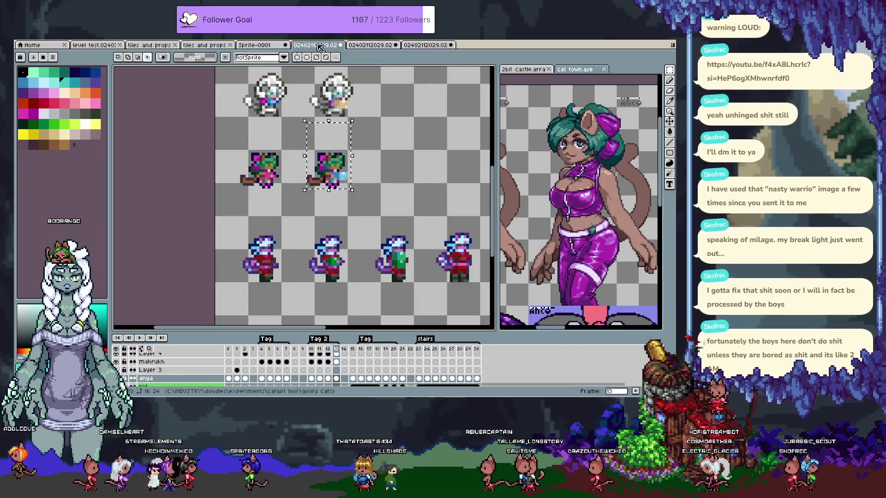
pyautogui.click(426, 45)
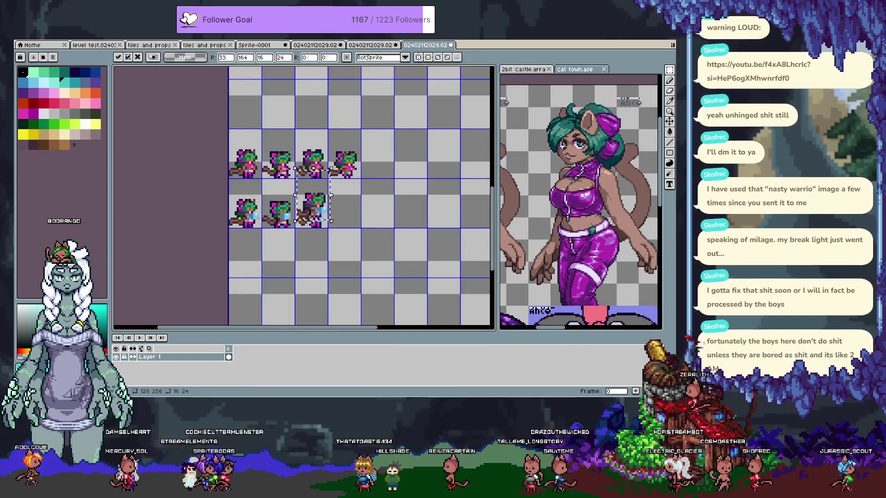
pyautogui.hotkey('shift', 'Right')
pyautogui.hotkey('shift', 'Right')
pyautogui.press('Return')
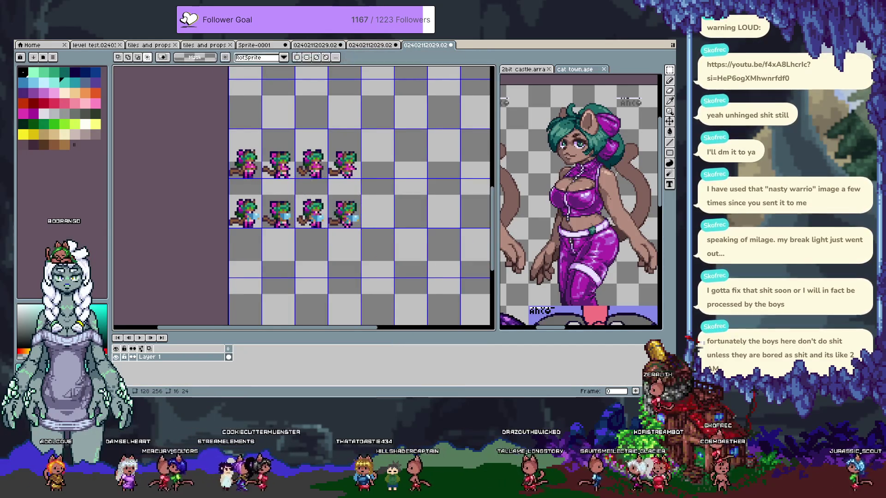
# Return the source to frame 11 and play the Tag 2 animation
pyautogui.click(310, 48)
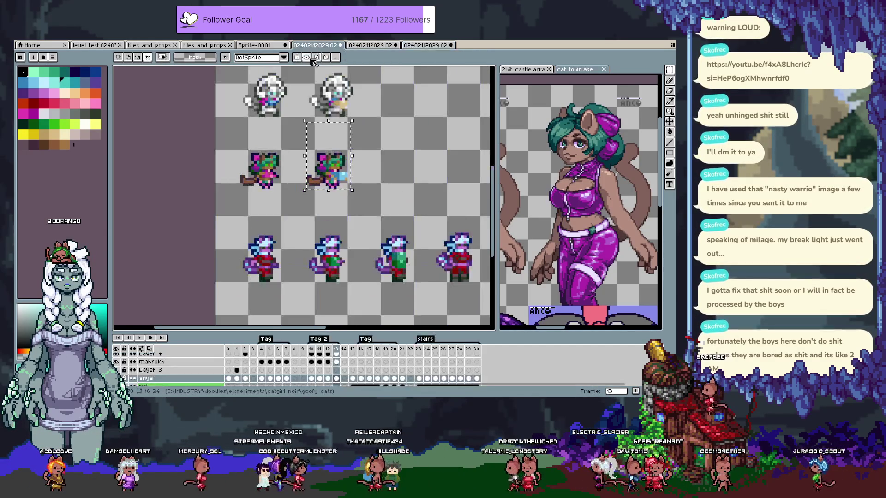
pyautogui.press(',')
pyautogui.press(',')
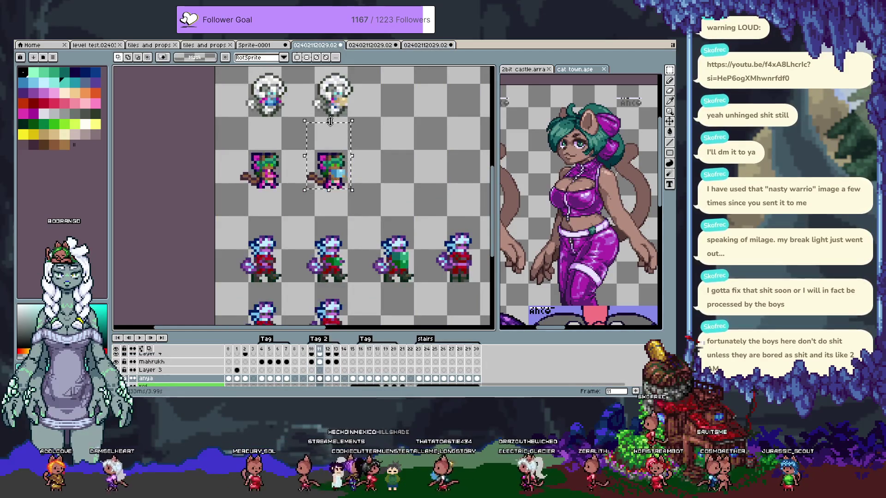
pyautogui.moveTo(388, 158); pyautogui.dragTo(311, 185)
pyautogui.scroll(-1, 311, 185)
pyautogui.scroll(1, 278, 140)
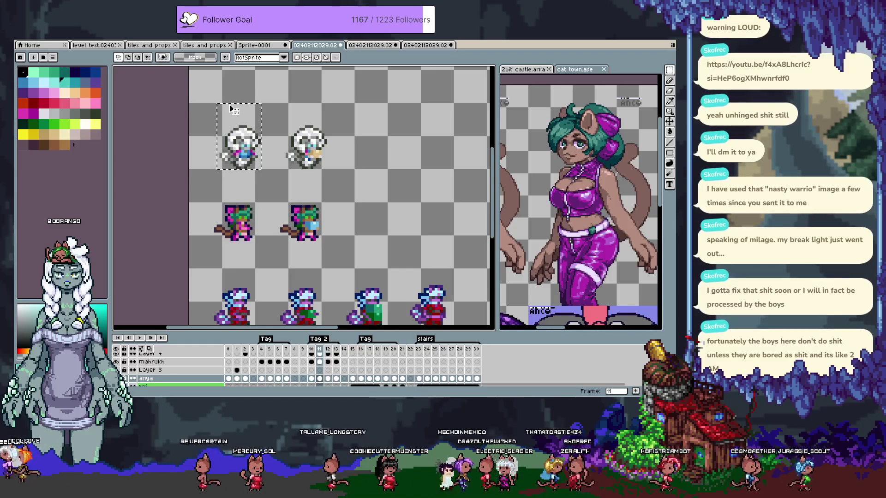
pyautogui.press('Return')
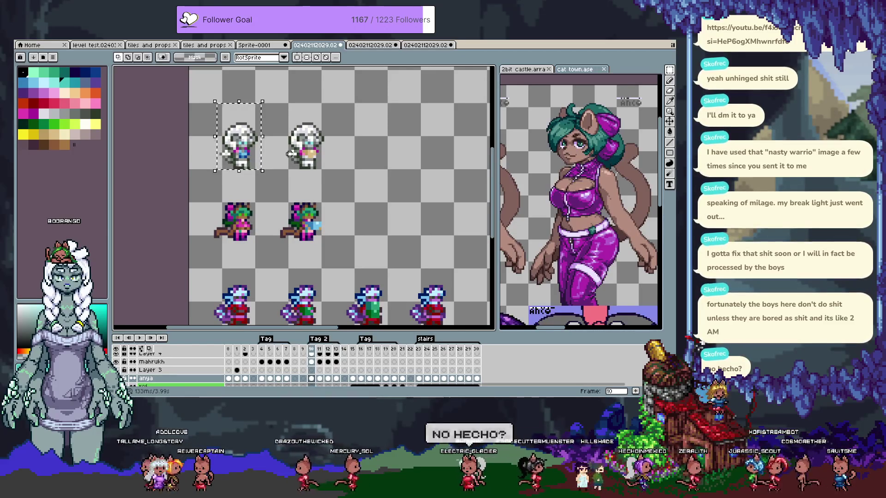
# Add 64 px to the bottom of the sprite sheet canvas
pyautogui.click(431, 46)
pyautogui.scroll(-4, 310, 233)
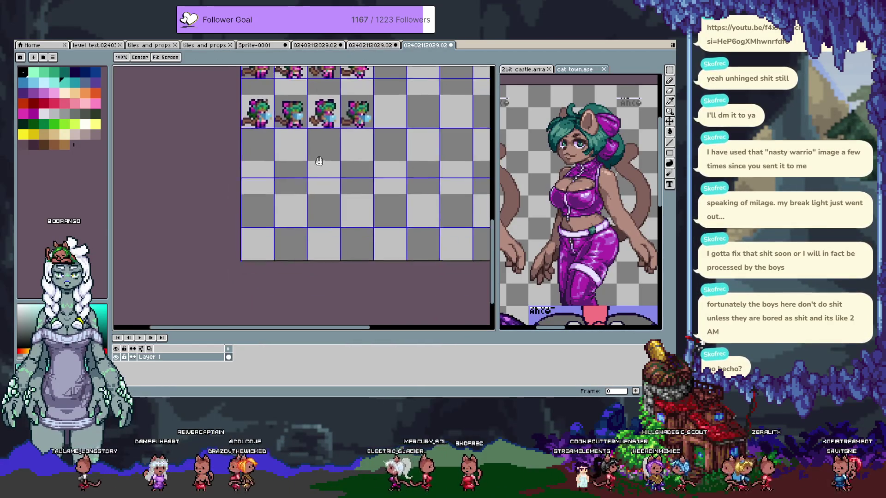
pyautogui.moveTo(310, 233)
pyautogui.mouseDown()
pyautogui.moveTo(320, 155)
pyautogui.moveTo(305, 210)
pyautogui.mouseUp()
pyautogui.hotkey('ctrl', 'alt', 'c')
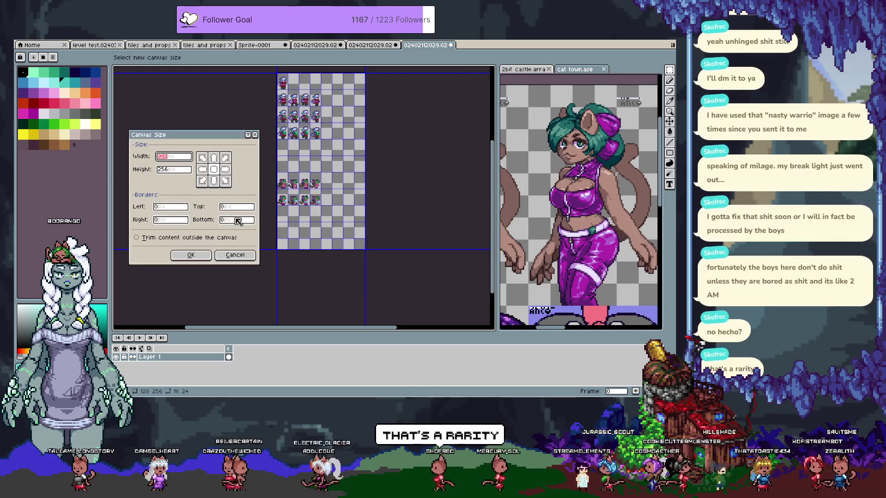
pyautogui.write('64')
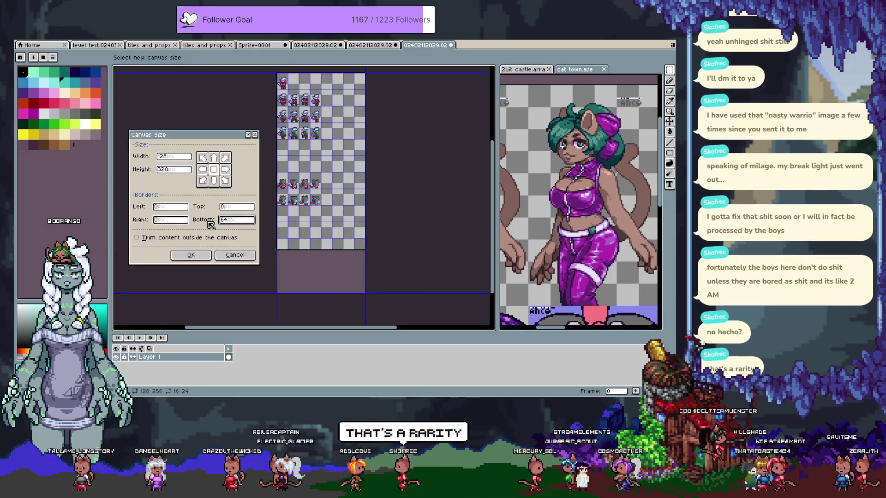
pyautogui.press('Return')
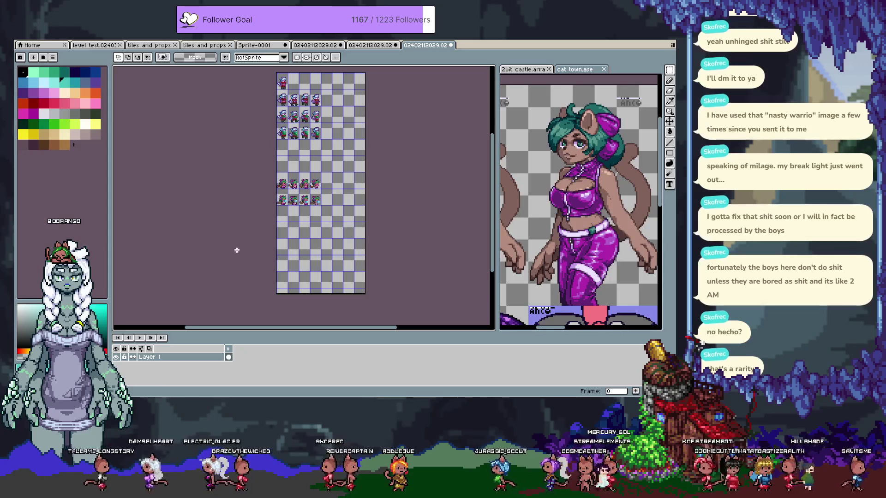
# Add another 16 px to the bottom of the canvas
pyautogui.hotkey('ctrl', 'alt', 'c')
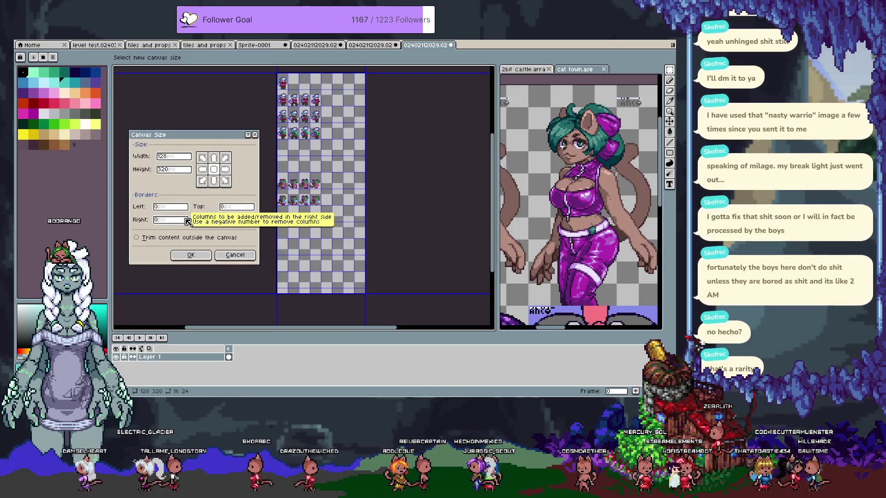
pyautogui.press('Return')
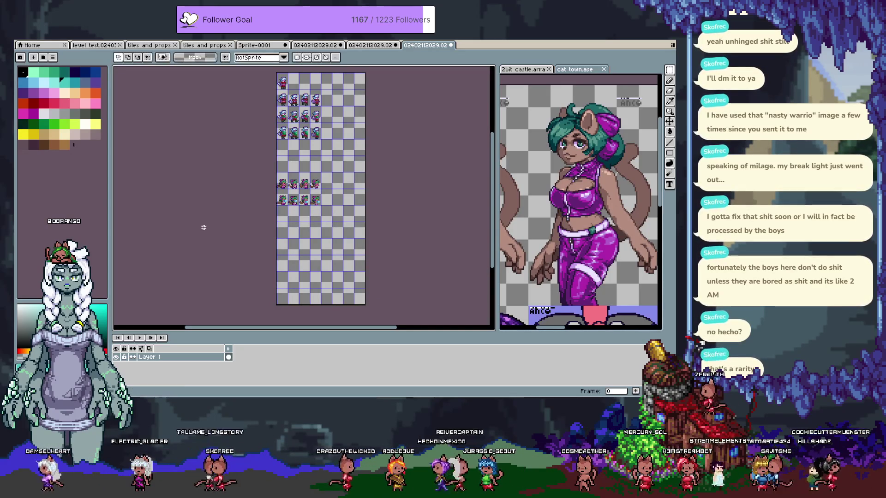
pyautogui.scroll(1, 293, 220)
pyautogui.scroll(2, 293, 219)
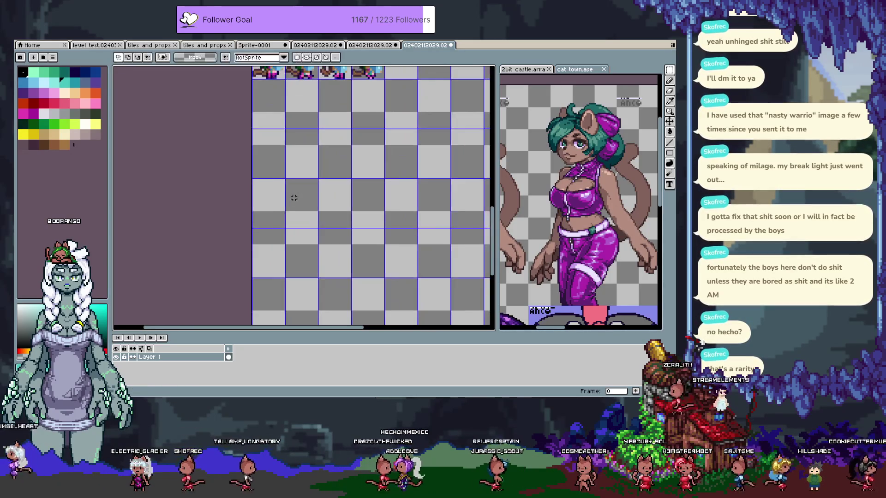
# Paste the white-haired sprite into the leftmost grid cell and nudge it into alignment
pyautogui.hotkey('ctrl', 'v')
pyautogui.moveTo(307, 193); pyautogui.dragTo(277, 208)
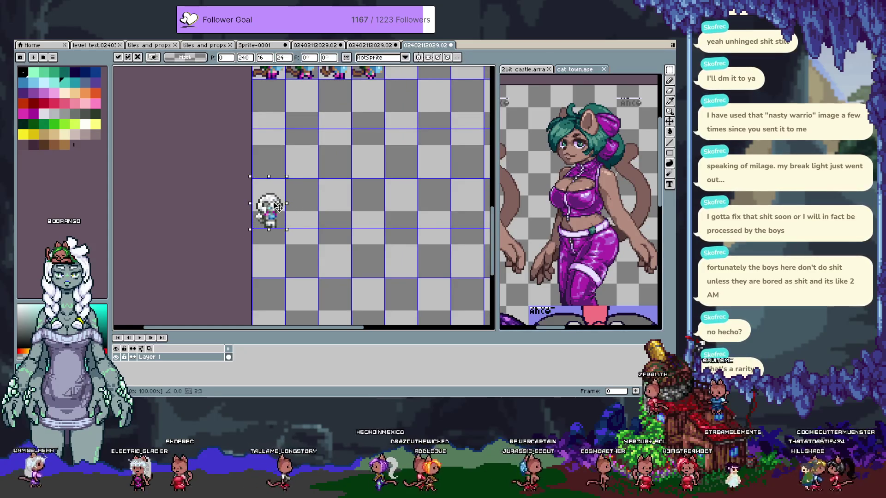
pyautogui.press('Up')
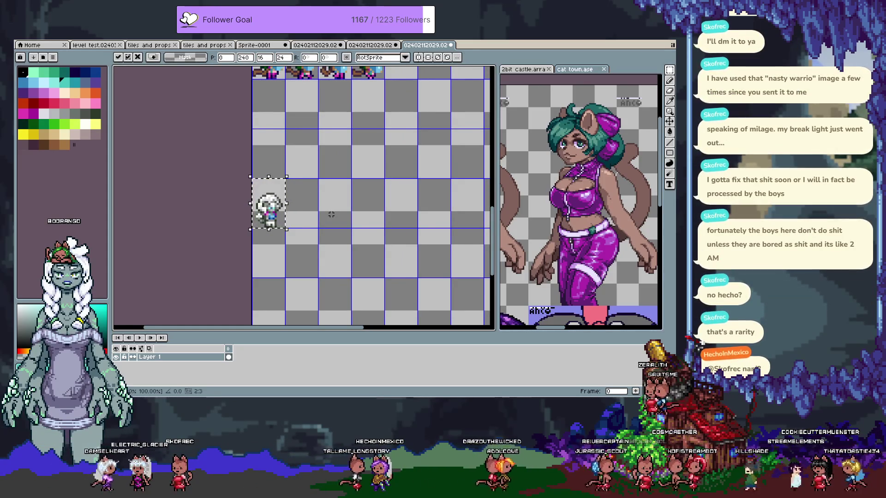
pyautogui.click(325, 45)
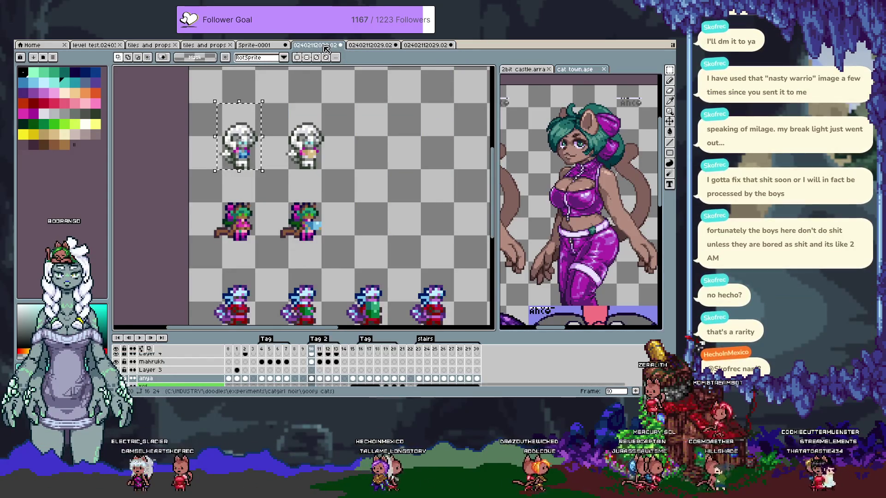
pyautogui.press('.')
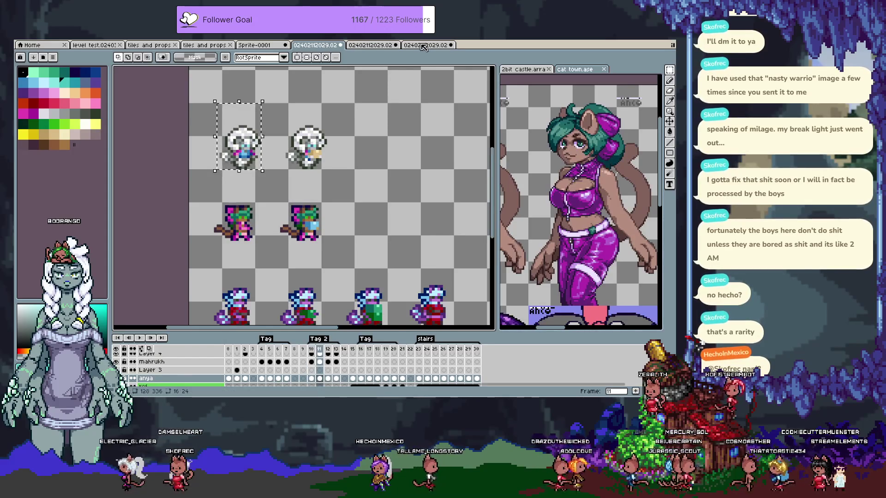
pyautogui.click(425, 45)
pyautogui.press('Right')
pyautogui.press('Right')
pyautogui.press('Right')
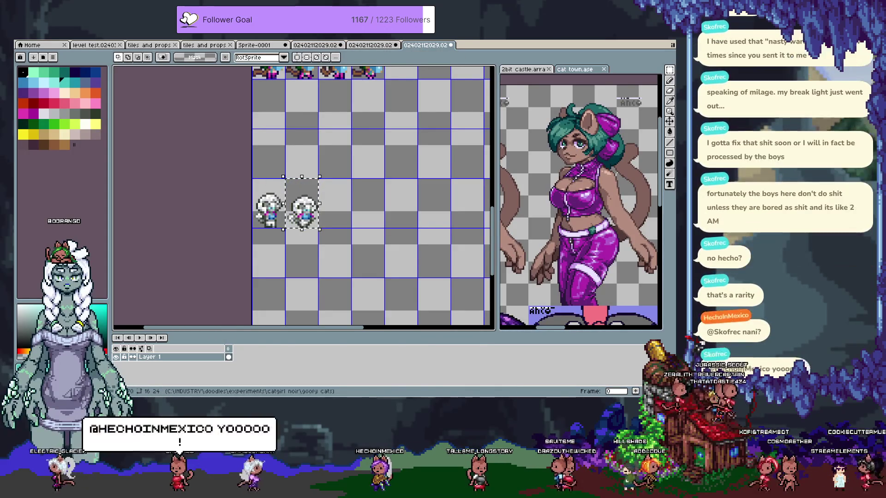
# Place the next white-haired frame one cell to the right on the grid
pyautogui.click(315, 45)
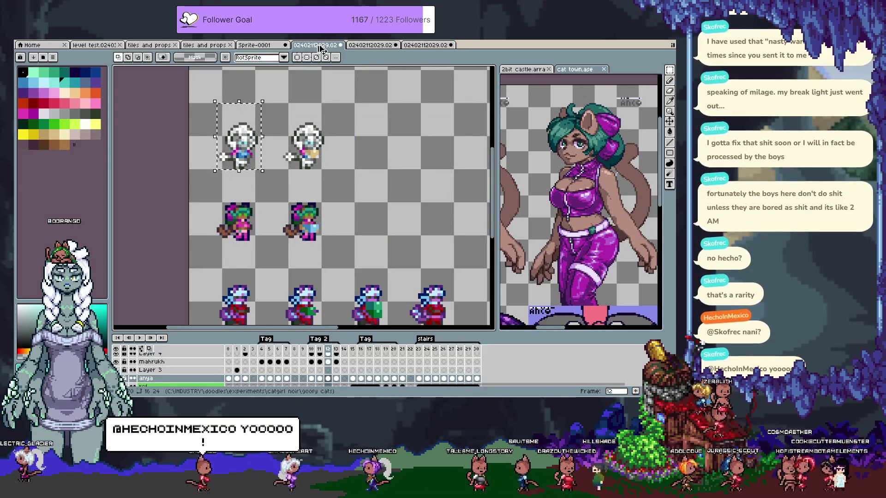
pyautogui.click(425, 44)
pyautogui.press('Right')
pyautogui.press('Right')
pyautogui.press('Right')
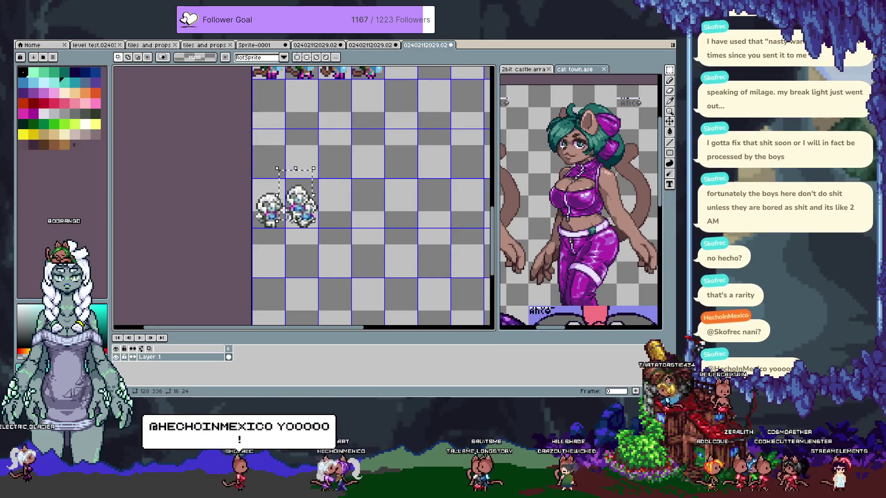
pyautogui.press('Down')
pyautogui.press('Down')
pyautogui.press('Down')
pyautogui.hotkey('shift', 'Right')
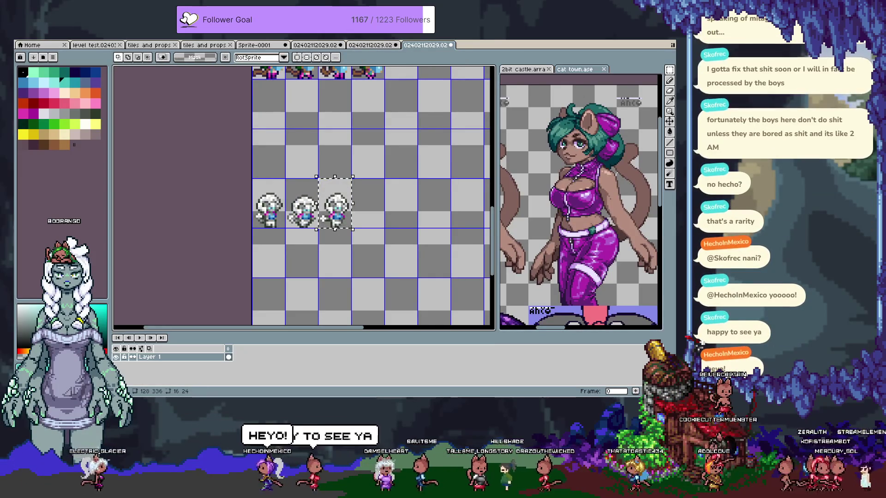
# Step the source to the next frame and move its sprite into the fourth cell
pyautogui.hotkey('ctrl', 'shift', 'Tab')
pyautogui.hotkey('ctrl', 'shift', 'Tab')
pyautogui.press('.')
pyautogui.click(421, 47)
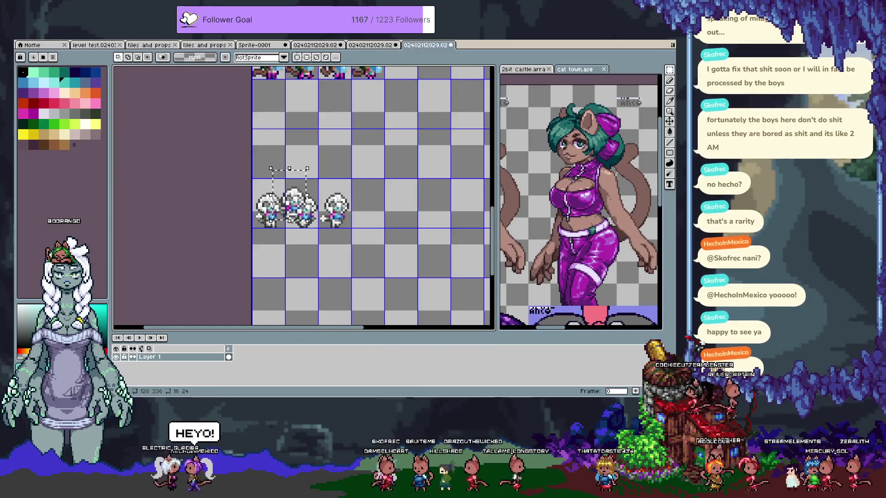
pyautogui.press('Left')
pyautogui.press('Right')
pyautogui.press('Right')
pyautogui.press('Right')
pyautogui.press('Right')
pyautogui.hotkey('shift', 'Right')
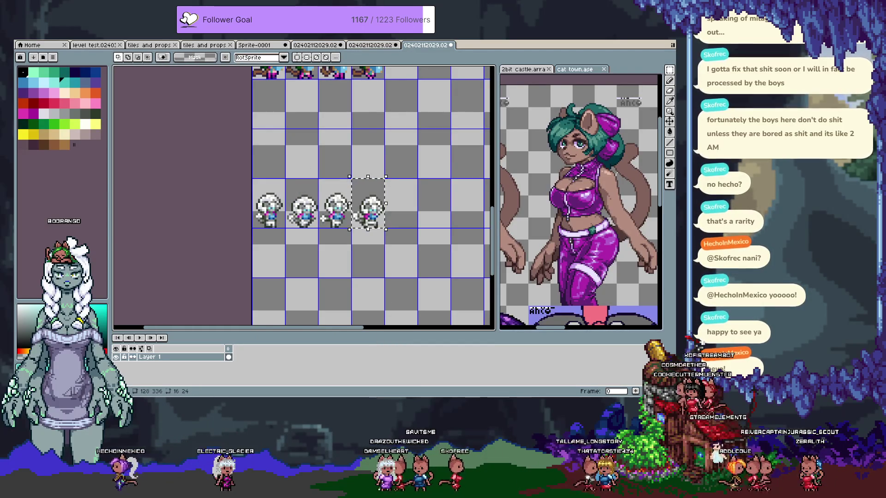
# Copy the second white-haired sprite and move it into the next row's fourth cell
pyautogui.click(319, 46)
pyautogui.moveTo(280, 104); pyautogui.dragTo(324, 170)
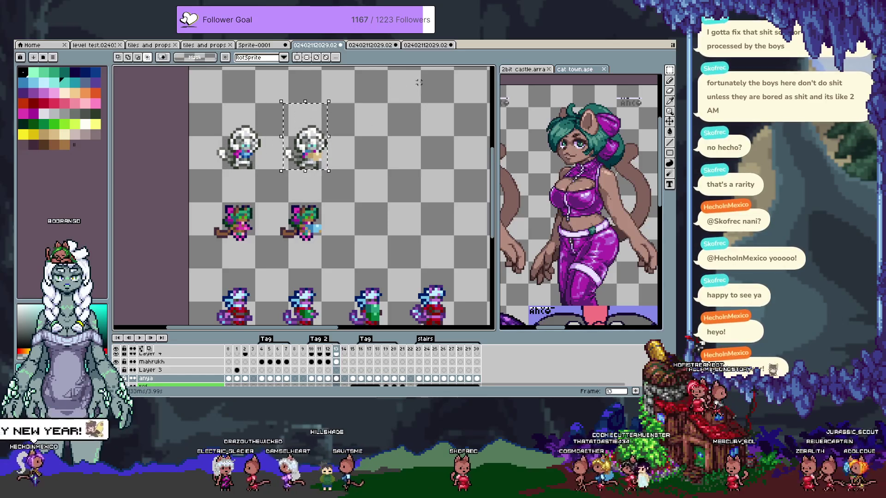
pyautogui.click(422, 45)
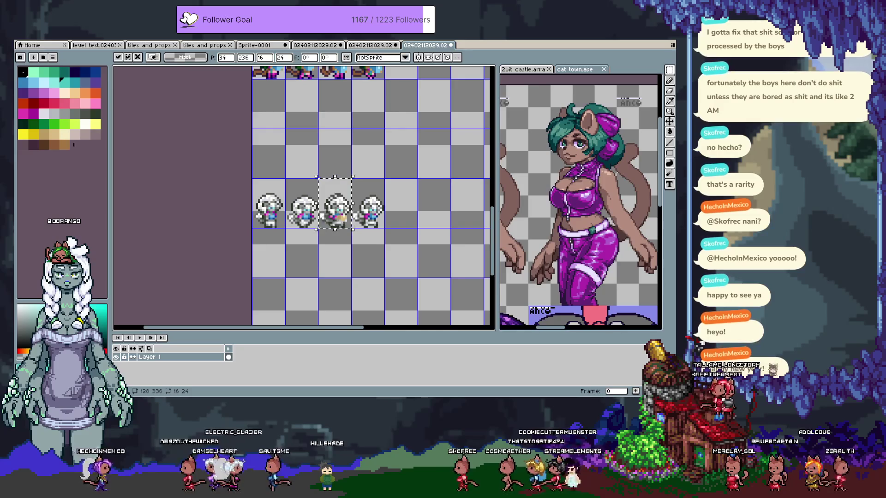
pyautogui.moveTo(337, 201); pyautogui.dragTo(369, 252)
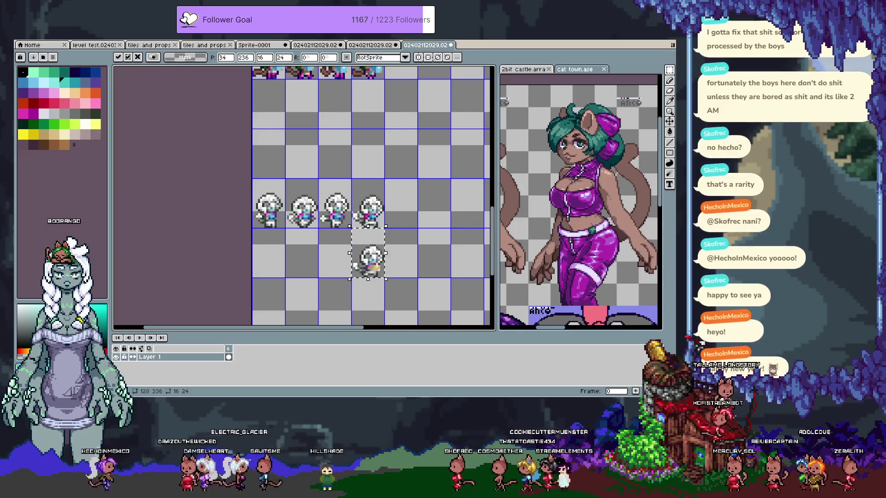
# Place a white-haired frame at the start of the second row
pyautogui.click(317, 45)
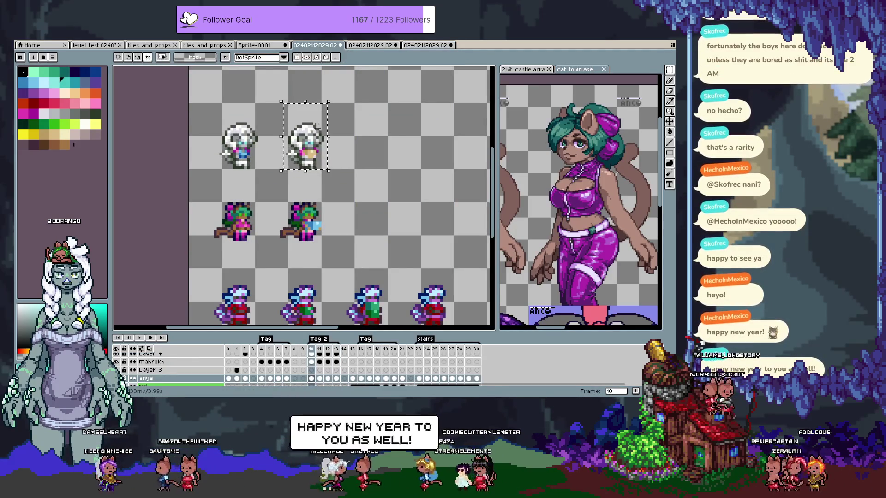
pyautogui.click(419, 46)
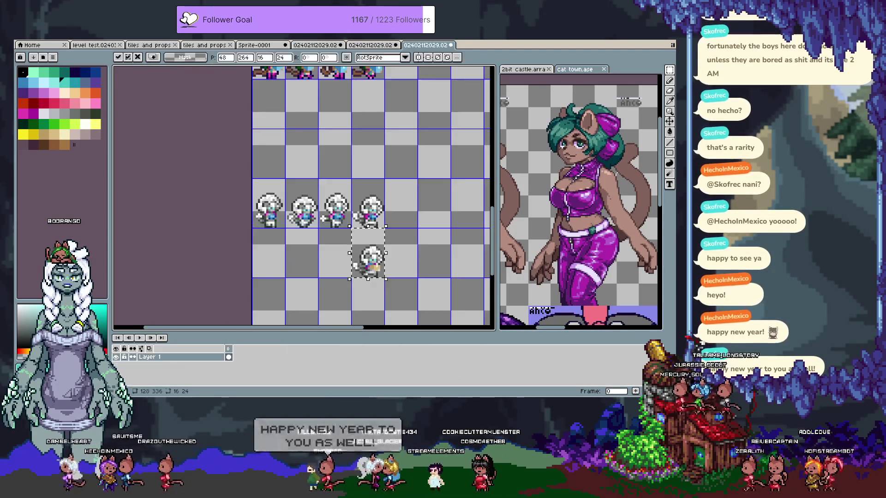
pyautogui.press('Left')
pyautogui.press('Left')
pyautogui.press('Down')
pyautogui.press('Down')
pyautogui.press('Down')
pyautogui.moveTo(335, 203); pyautogui.dragTo(268, 253)
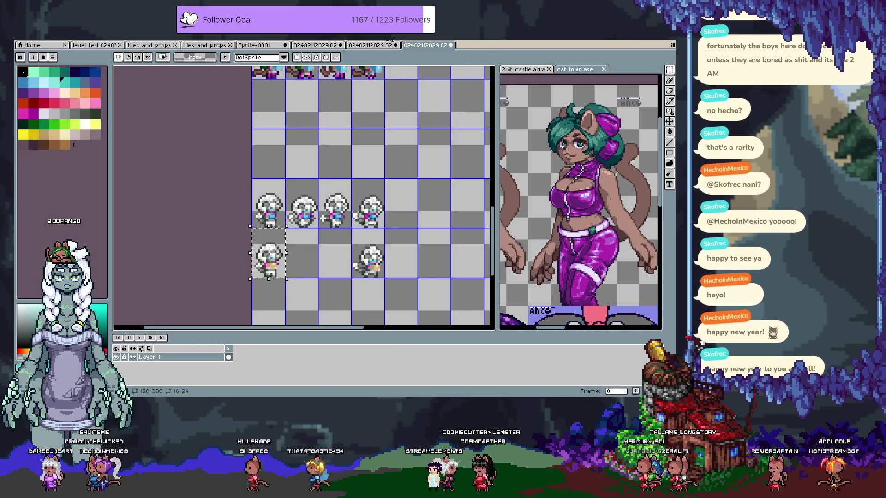
# Put a copy of the frame in the second row's second cell
pyautogui.hotkey('ctrl', 'shift', 'Tab')
pyautogui.hotkey('ctrl', 'shift', 'Tab')
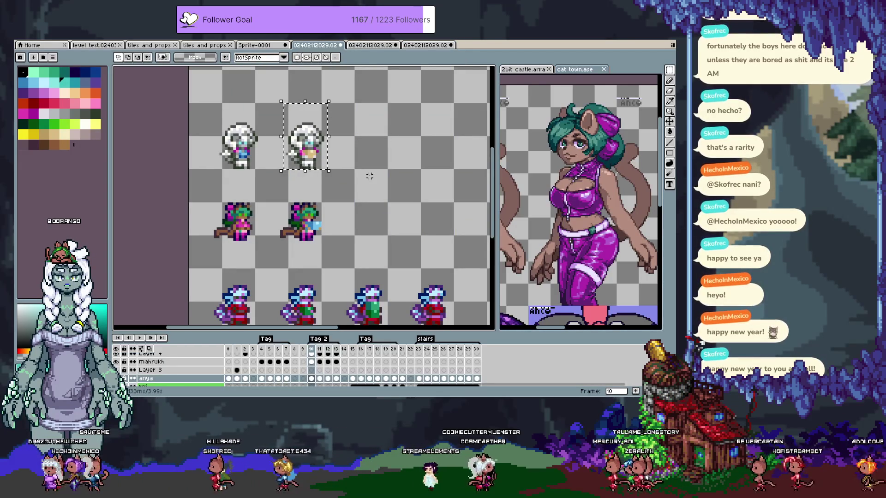
pyautogui.hotkey('ctrl', 'Tab')
pyautogui.hotkey('ctrl', 'Tab')
pyautogui.click(335, 203)
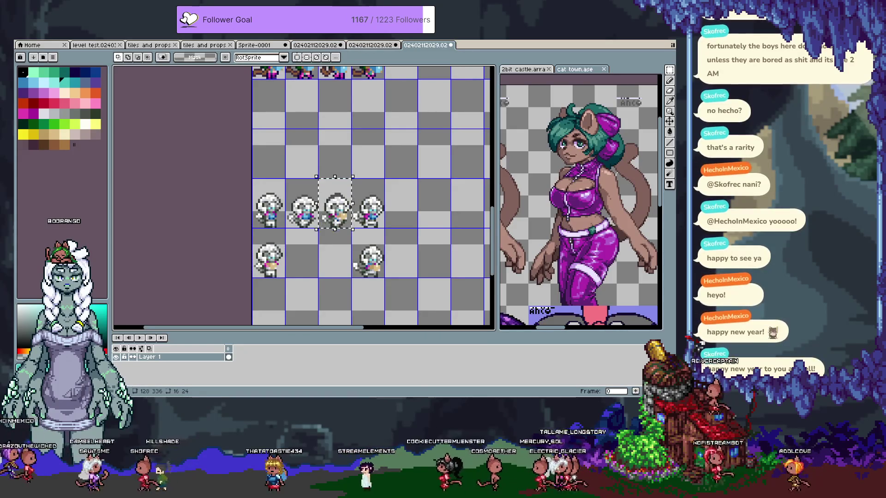
pyautogui.moveTo(335, 203); pyautogui.dragTo(303, 253)
pyautogui.hotkey('ctrl', 'd')
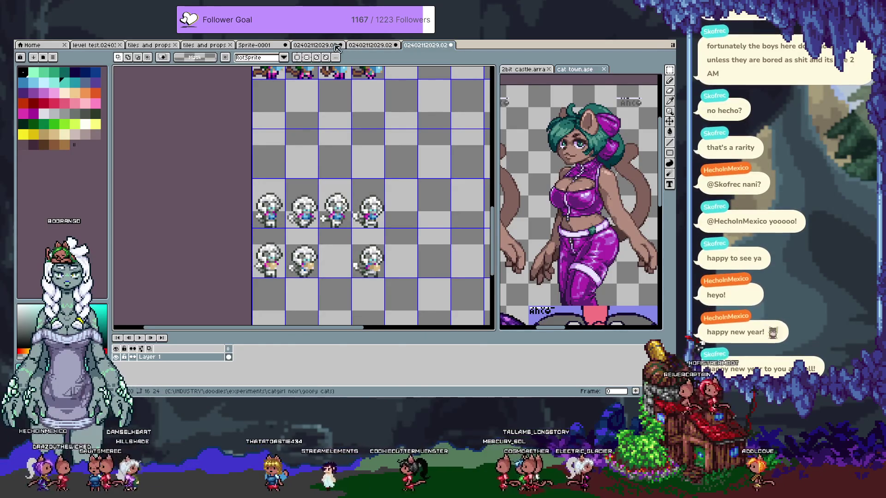
# Place another copy in the empty cell below it
pyautogui.click(331, 46)
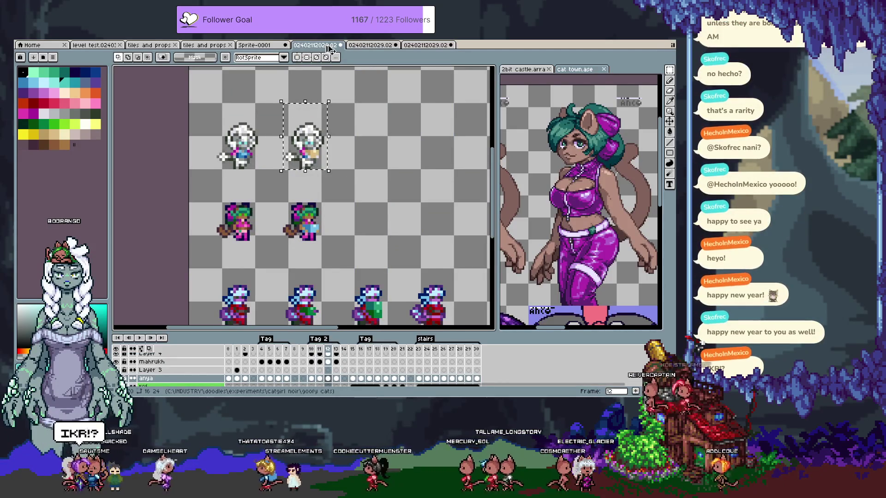
pyautogui.click(426, 45)
pyautogui.moveTo(336, 203); pyautogui.dragTo(336, 253)
pyautogui.hotkey('ctrl', 'd')
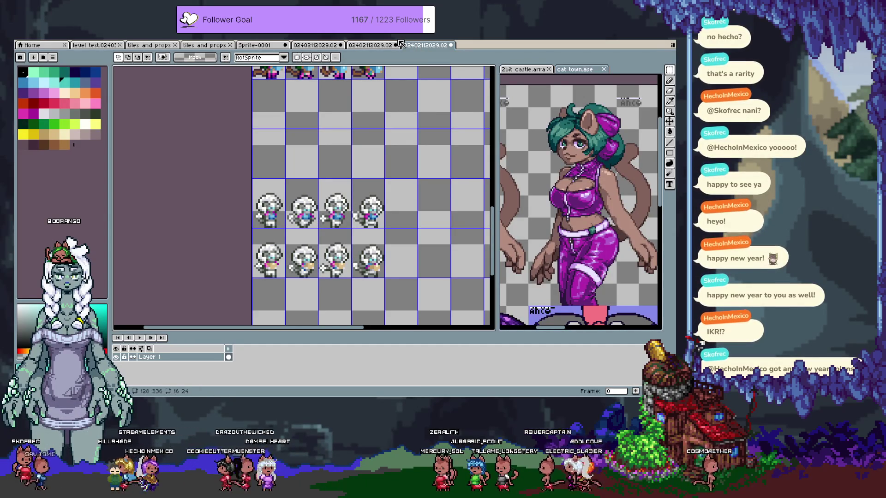
# Select the white-haired sprite in source frame 4 and preview the animation
pyautogui.click(318, 46)
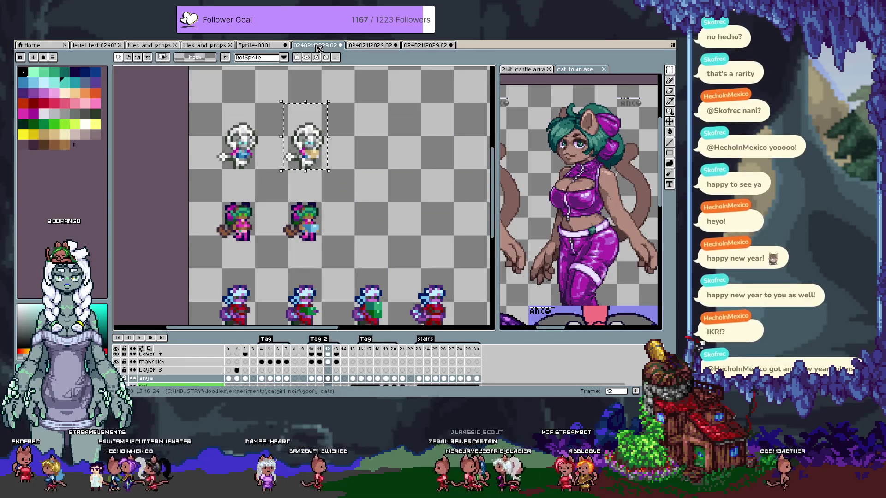
pyautogui.scroll(-2, 350, 132)
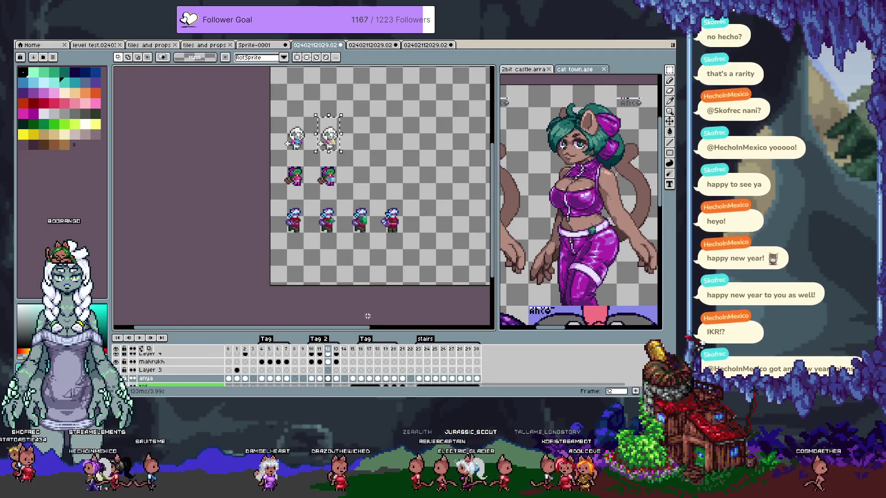
pyautogui.click(262, 350)
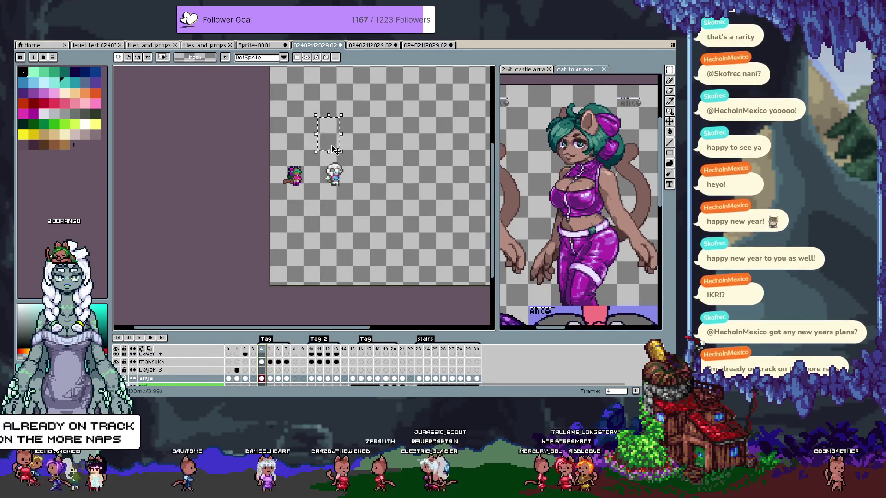
pyautogui.scroll(2, 330, 149)
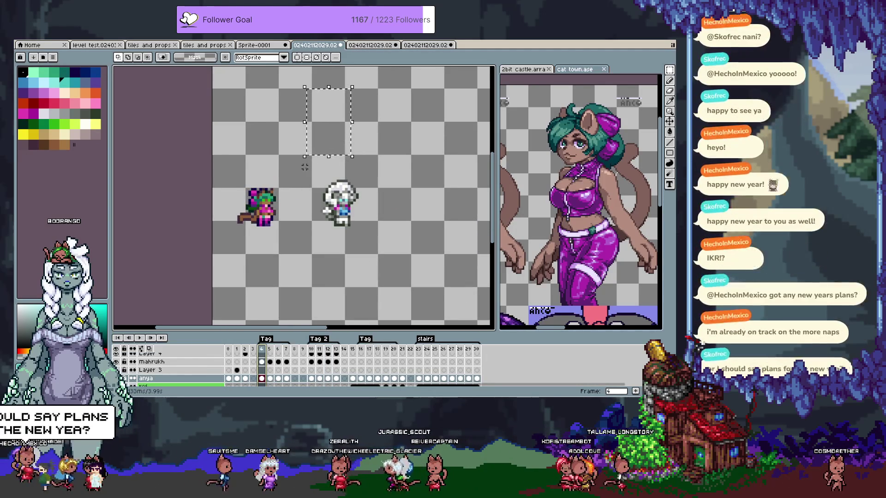
pyautogui.moveTo(321, 164)
pyautogui.mouseDown()
pyautogui.moveTo(365, 229)
pyautogui.moveTo(348, 230)
pyautogui.mouseUp()
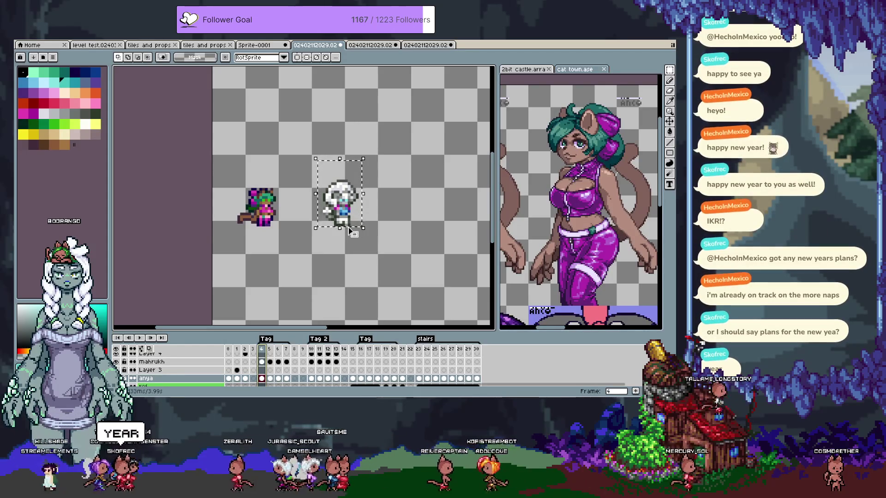
pyautogui.press('Return')
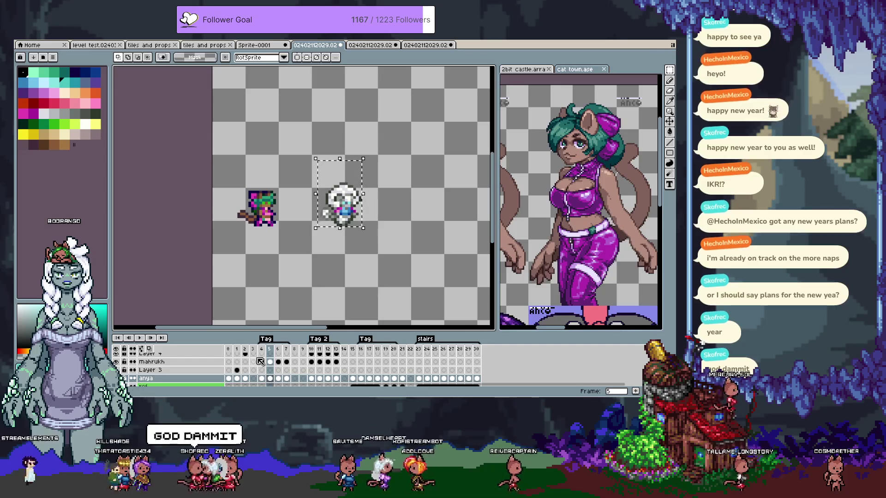
# Copy the frame-15 sprite into the empty cell above the row, then save the sheet as a new file
pyautogui.click(354, 350)
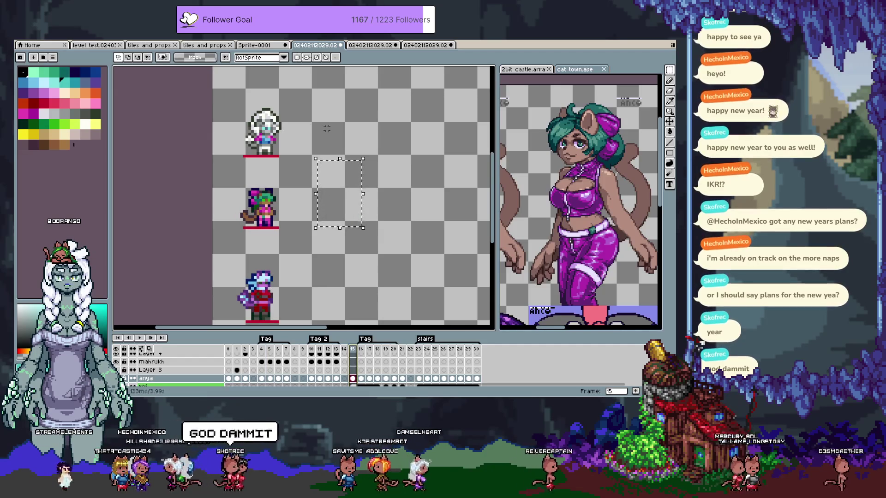
pyautogui.moveTo(330, 162); pyautogui.dragTo(257, 92)
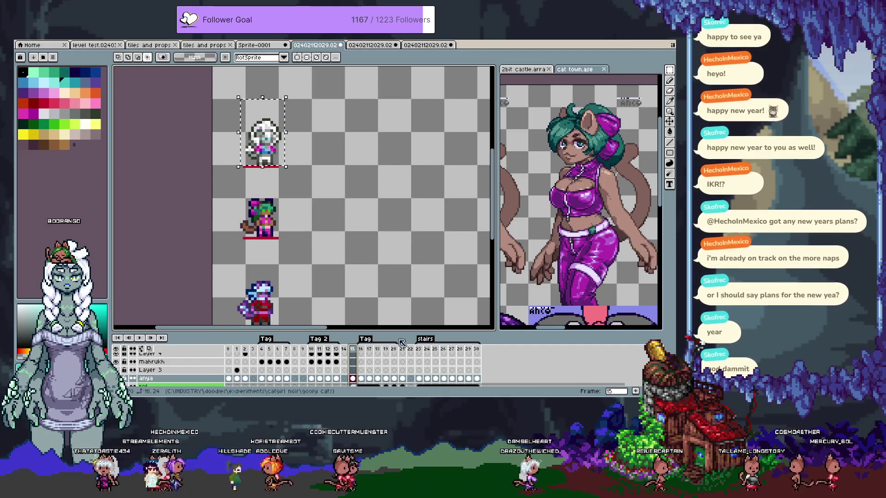
pyautogui.click(425, 44)
pyautogui.hotkey('ctrl', 'v')
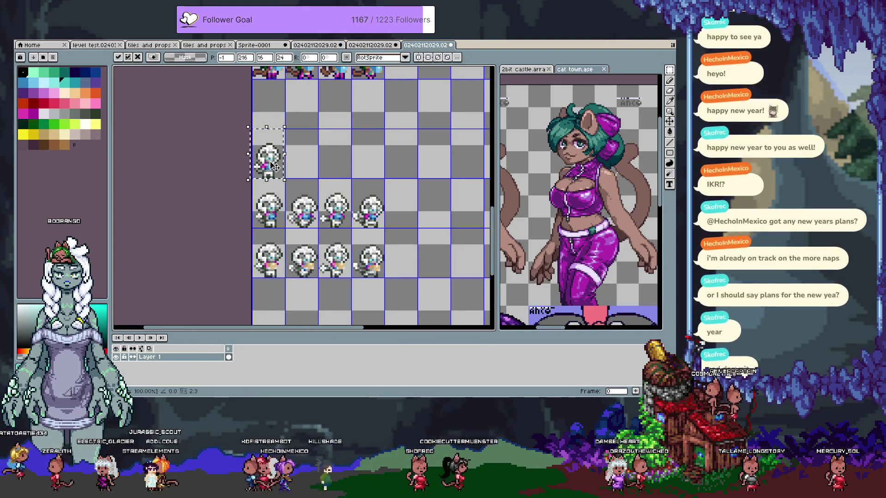
pyautogui.moveTo(268, 157); pyautogui.dragTo(269, 163)
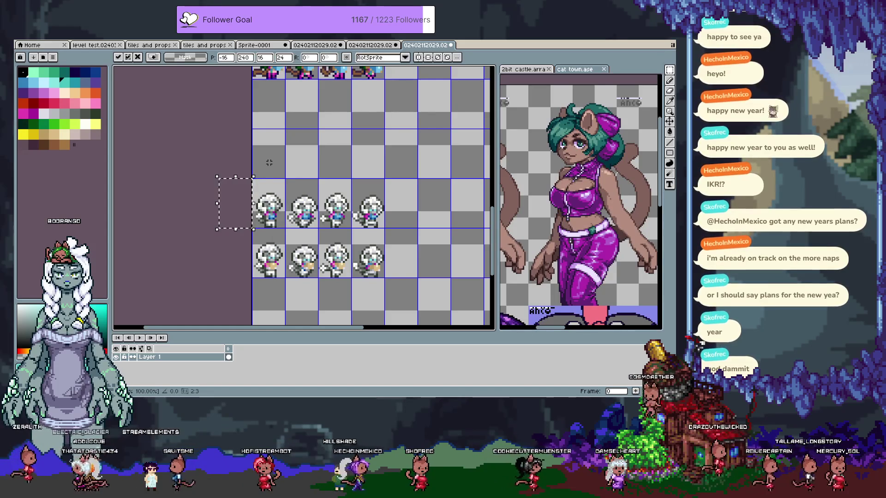
pyautogui.hotkey('shift', 'Right')
pyautogui.hotkey('shift', 'Right')
pyautogui.hotkey('shift', 'Right')
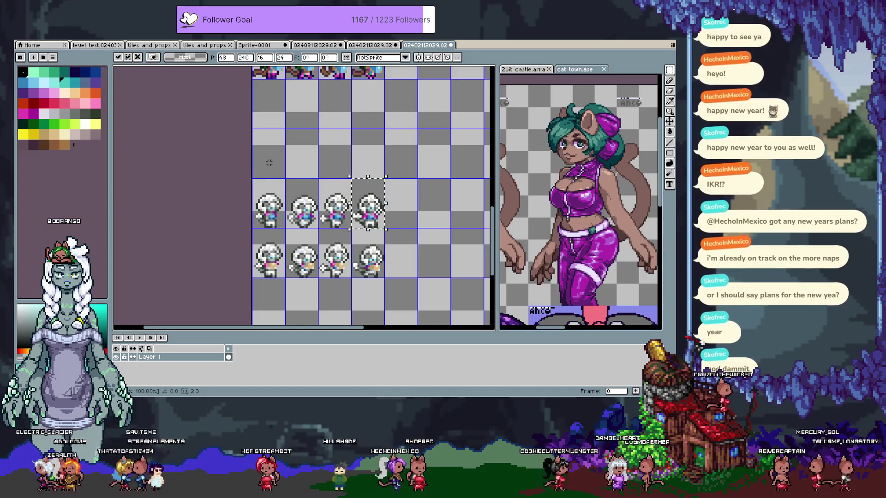
pyautogui.hotkey('shift', 'Left')
pyautogui.hotkey('shift', 'Left')
pyautogui.hotkey('shift', 'Left')
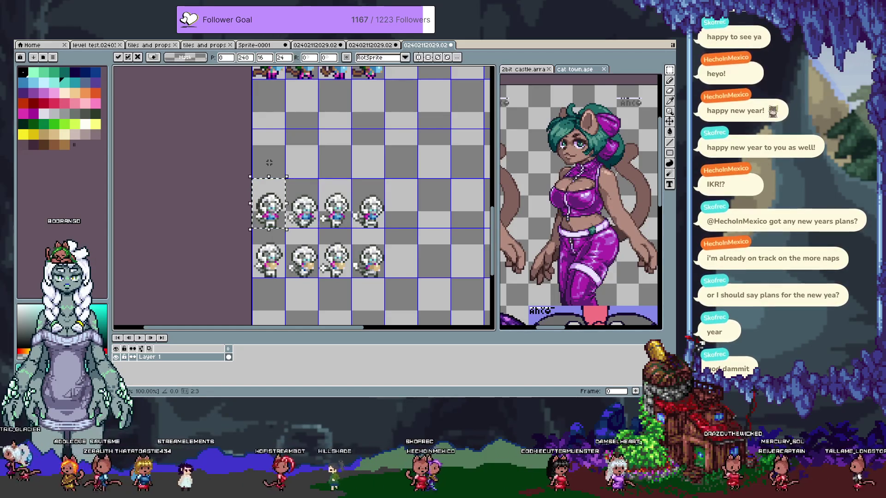
pyautogui.hotkey('shift', 'Right')
pyautogui.hotkey('shift', 'Up')
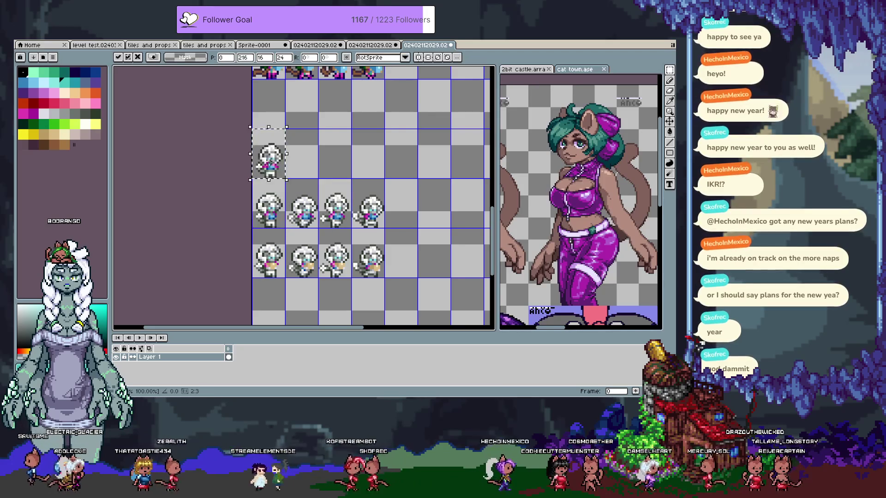
pyautogui.press('Return')
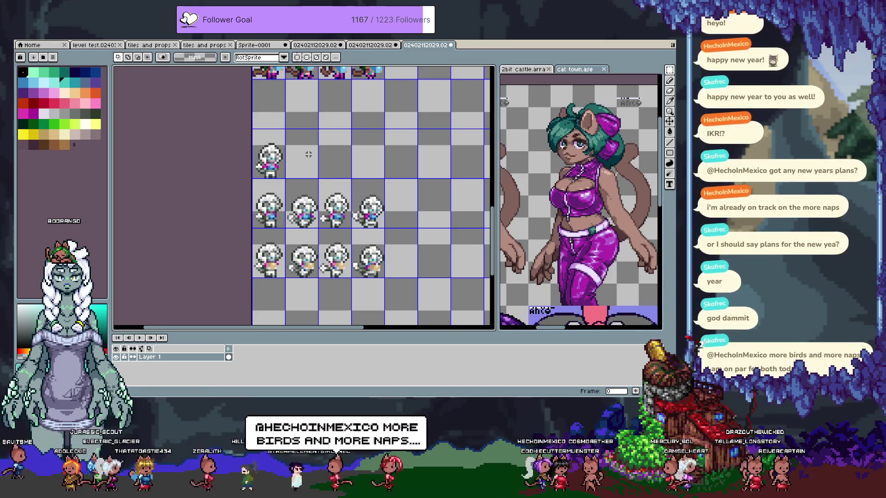
pyautogui.hotkey('ctrl', 's')
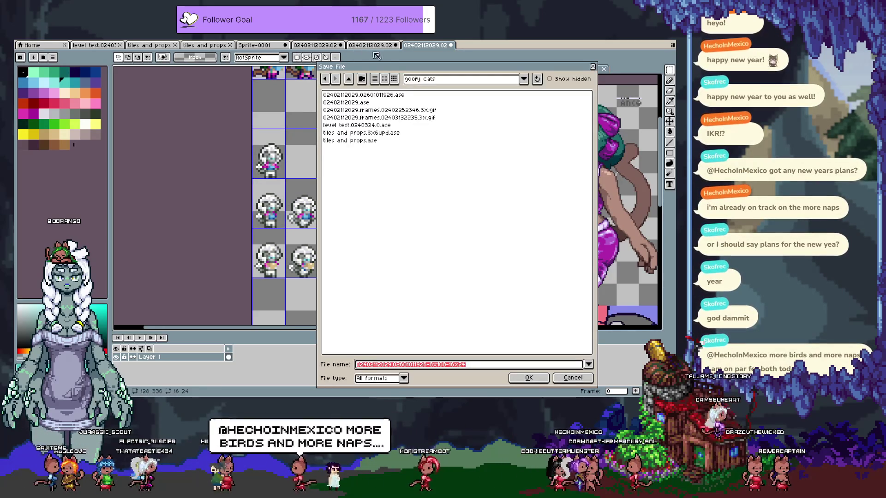
# Go up to doodles and open the gamedev > pyline folder
pyautogui.click(350, 80)
pyautogui.click(350, 80)
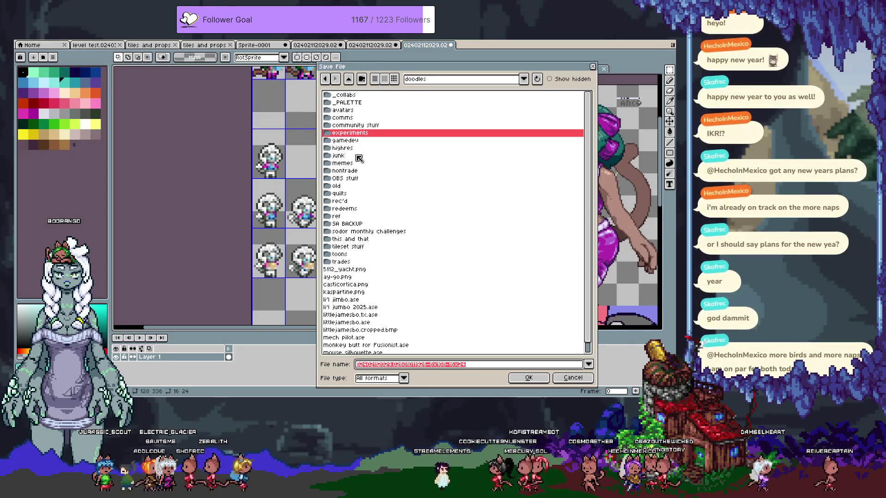
pyautogui.doubleClick(365, 140)
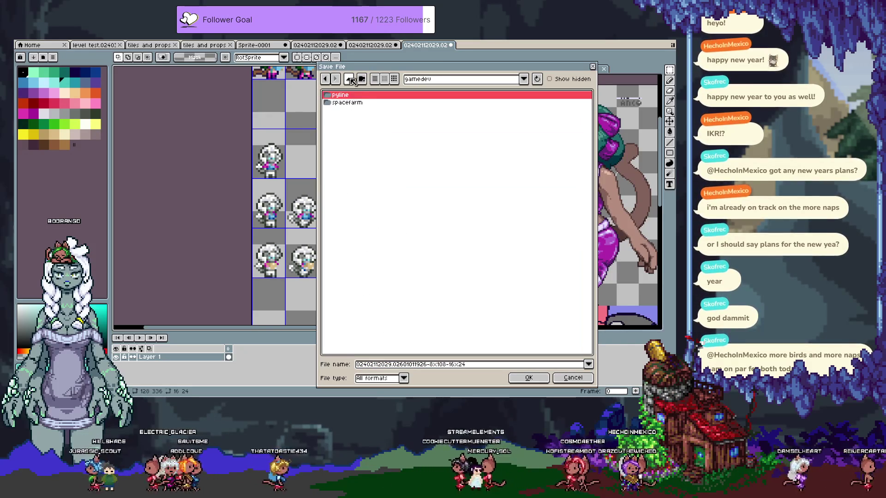
pyautogui.doubleClick(355, 97)
pyautogui.click(425, 364)
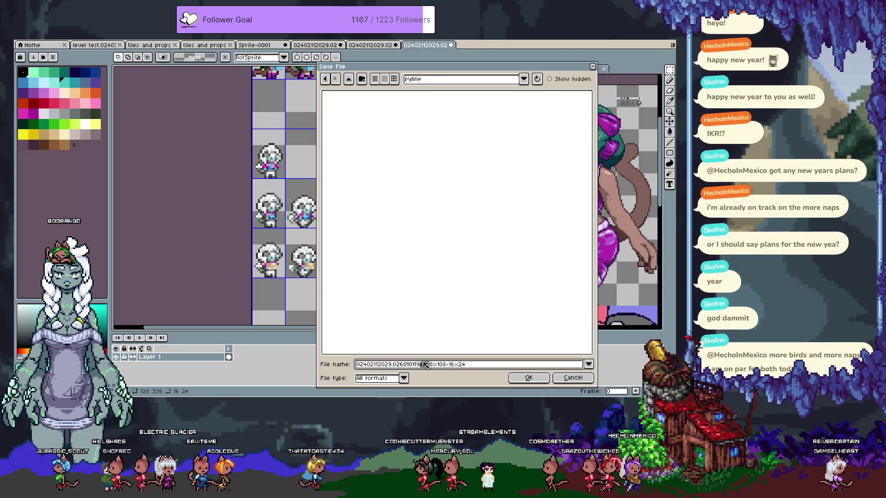
pyautogui.hotkey('ctrl', 'a')
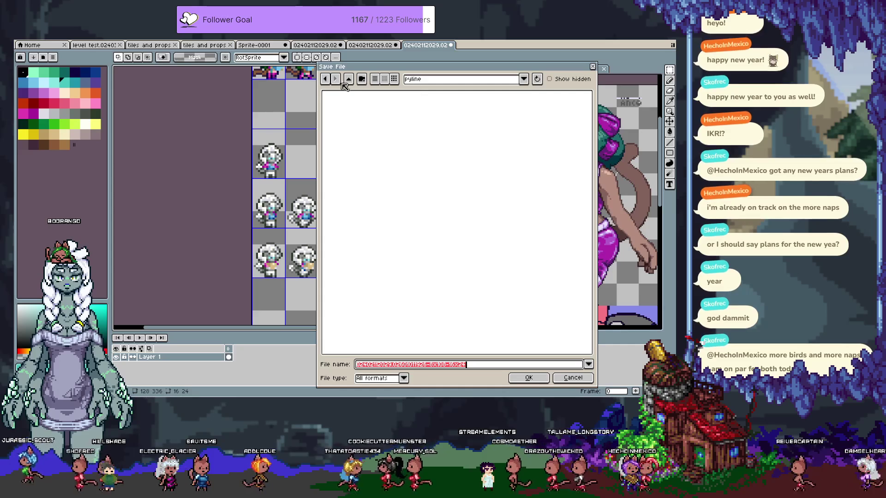
# Create an 'art' folder there and save the sheet into it as spritesheet.ase
pyautogui.click(363, 80)
pyautogui.write('art')
pyautogui.press('Return')
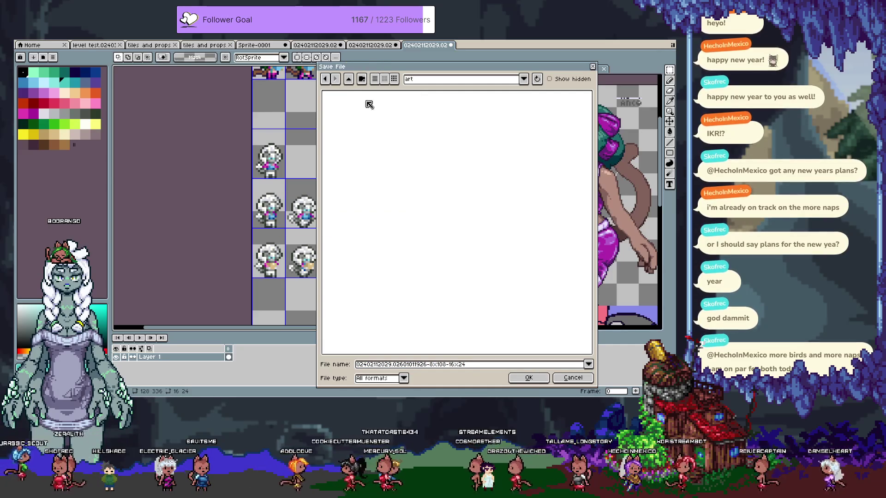
pyautogui.click(466, 364)
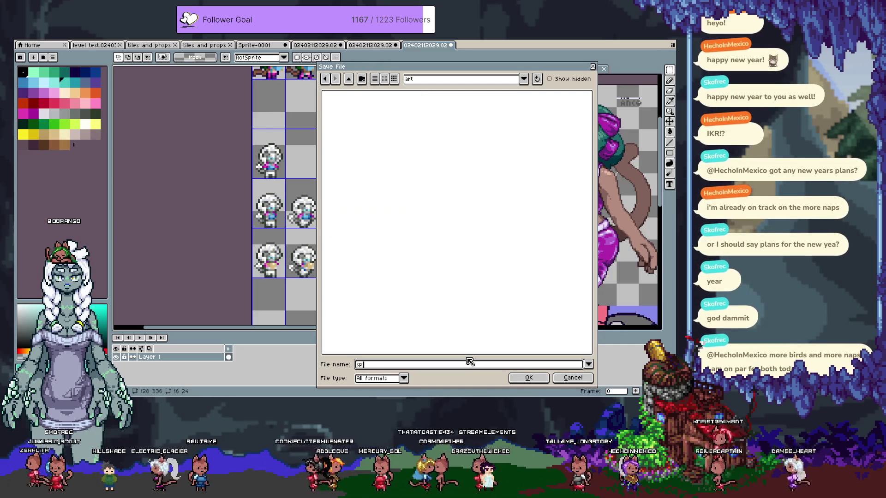
pyautogui.write('teshee')
pyautogui.press('Return')
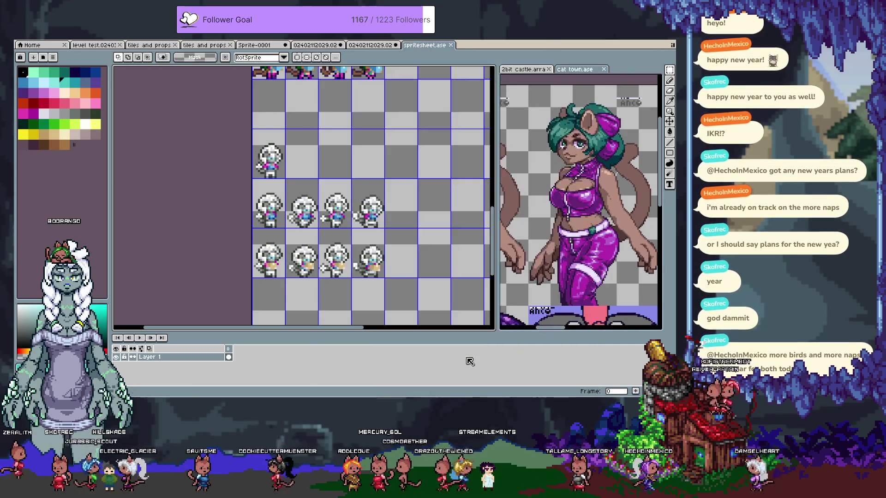
# Copy the green-haired character frame and paste it into the sheet's next row cell
pyautogui.click(358, 46)
pyautogui.click(322, 45)
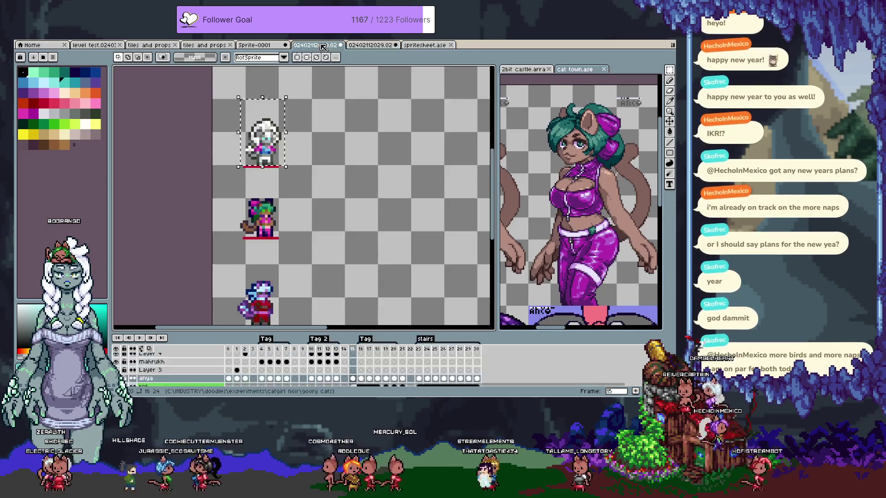
pyautogui.moveTo(347, 126); pyautogui.dragTo(354, 97)
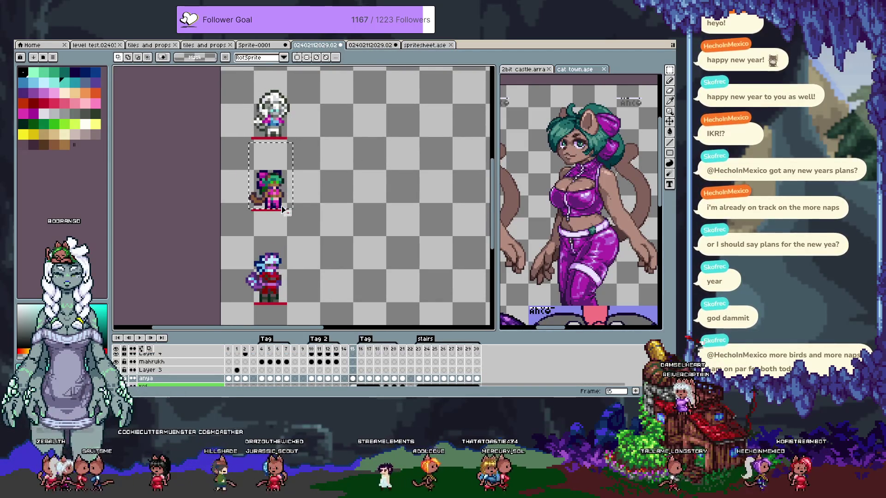
pyautogui.moveTo(280, 209); pyautogui.dragTo(289, 209)
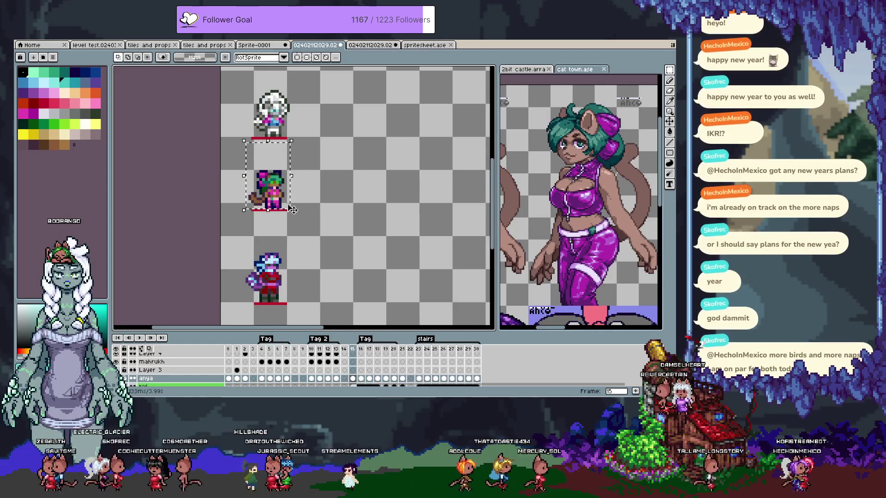
pyautogui.click(424, 45)
pyautogui.hotkey('ctrl', 'v')
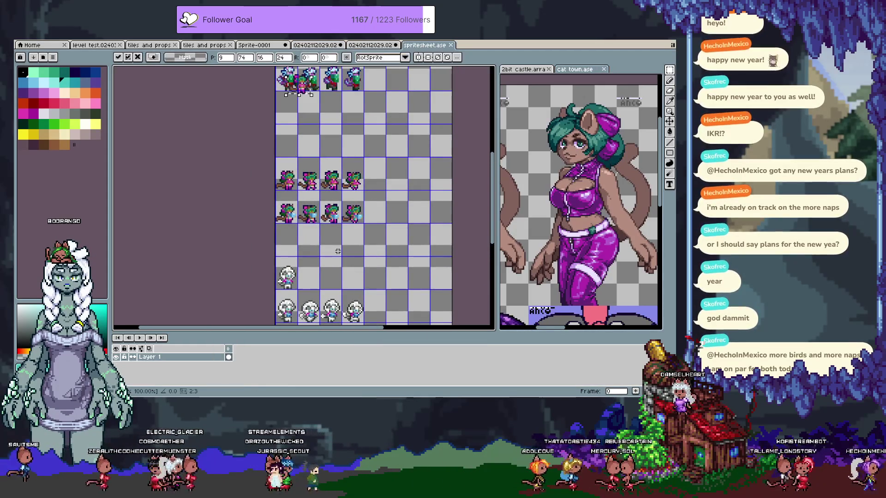
pyautogui.press('Left')
pyautogui.press('Left')
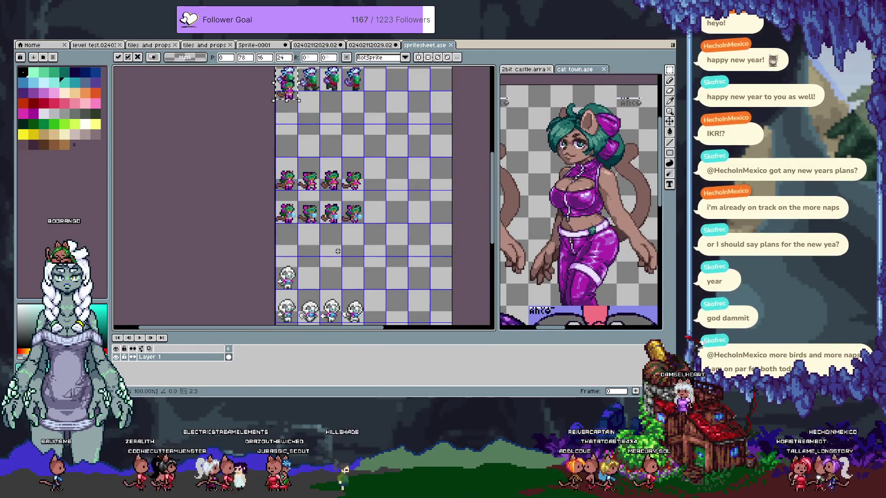
pyautogui.press('Down')
pyautogui.press('Down')
pyautogui.press('Down')
pyautogui.press('Down')
pyautogui.press('Down')
pyautogui.press('Down')
pyautogui.press('Down')
pyautogui.press('Down')
pyautogui.press('Down')
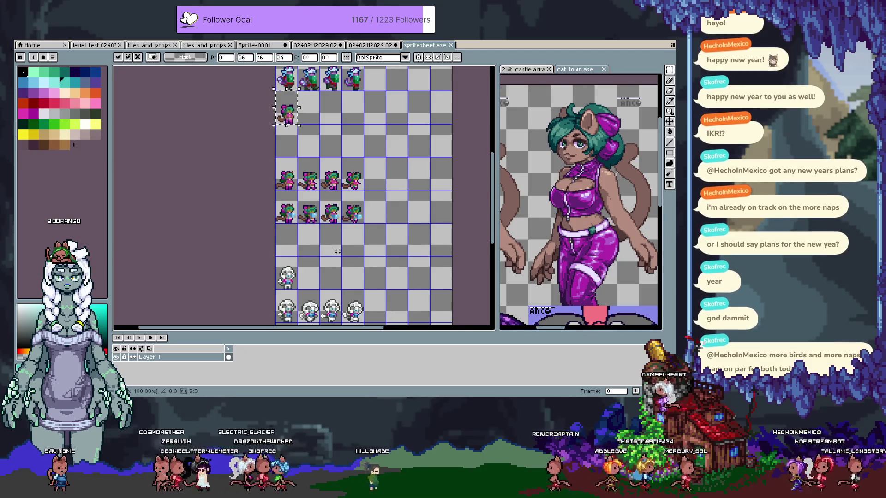
pyautogui.press('Return')
pyautogui.press('space')
pyautogui.moveTo(377, 200)
pyautogui.mouseDown()
pyautogui.moveTo(342, 216)
pyautogui.moveTo(349, 317)
pyautogui.mouseUp()
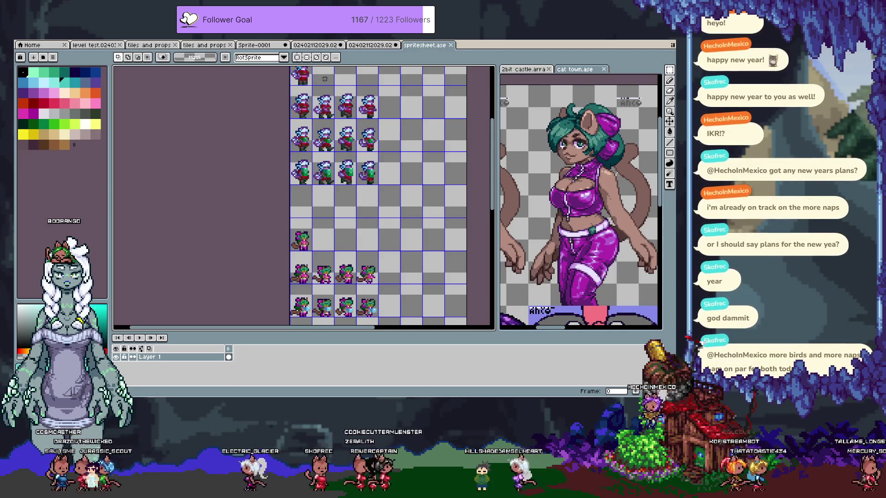
# Return to the source animation, clear the selection and step to frame 17
pyautogui.click(368, 46)
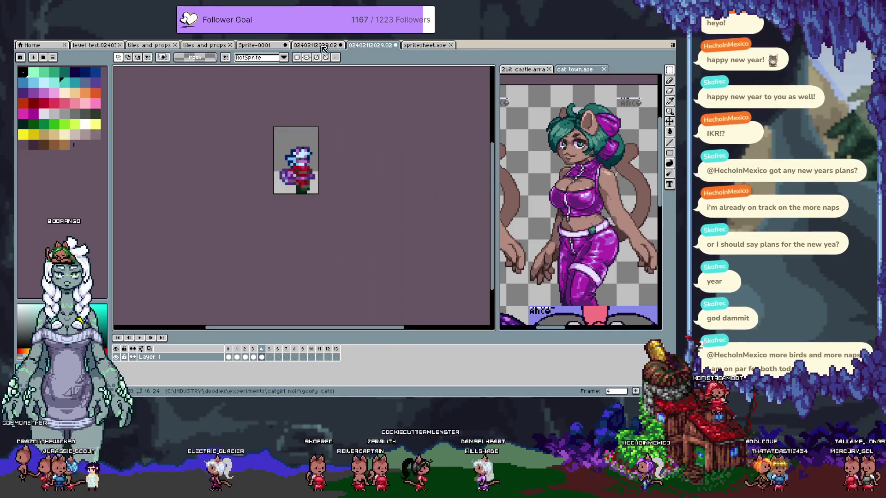
pyautogui.click(314, 45)
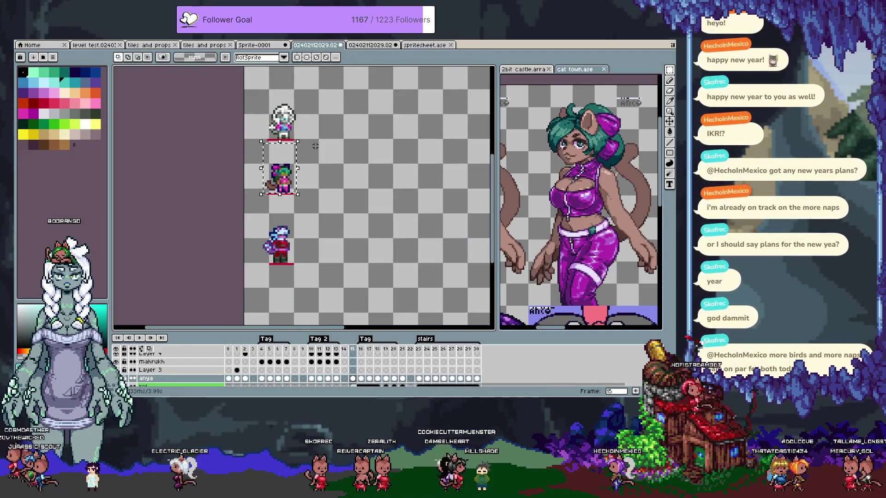
pyautogui.scroll(-1, 364, 277)
pyautogui.moveTo(365, 296); pyautogui.dragTo(355, 155)
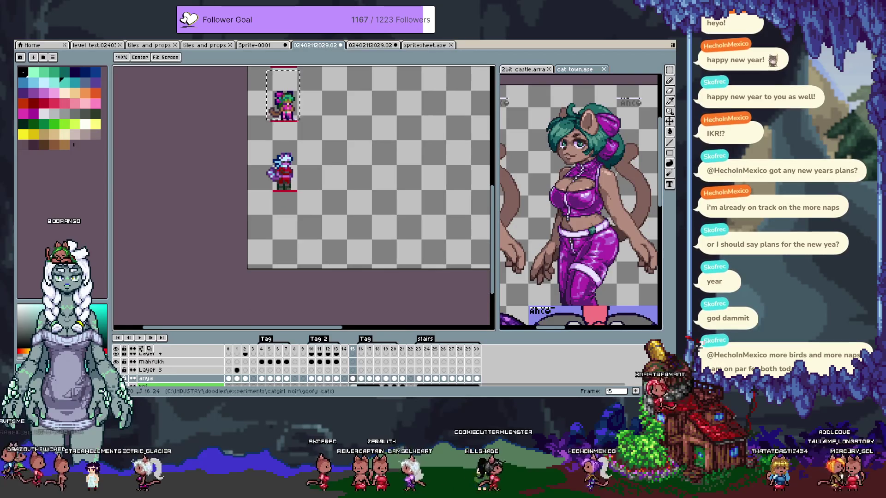
pyautogui.click(368, 45)
pyautogui.click(324, 46)
pyautogui.hotkey('ctrl', 'd')
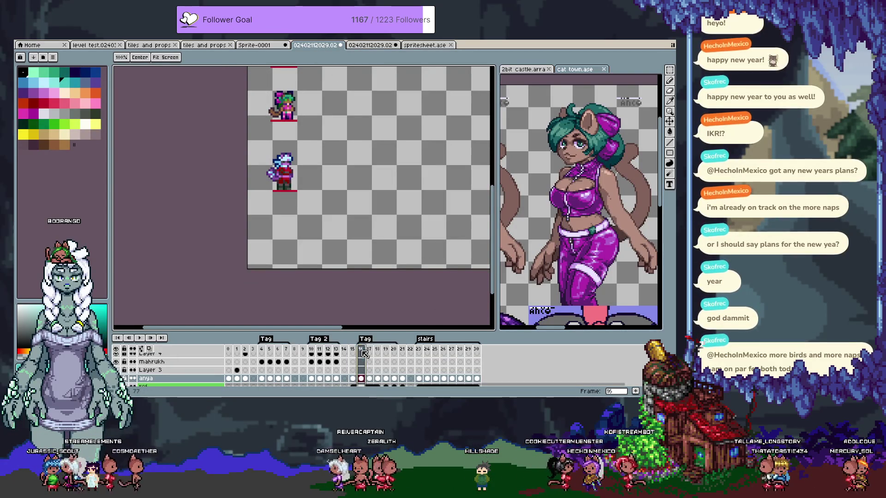
pyautogui.hotkey('ctrl', 'z')
pyautogui.moveTo(372, 183); pyautogui.dragTo(370, 290)
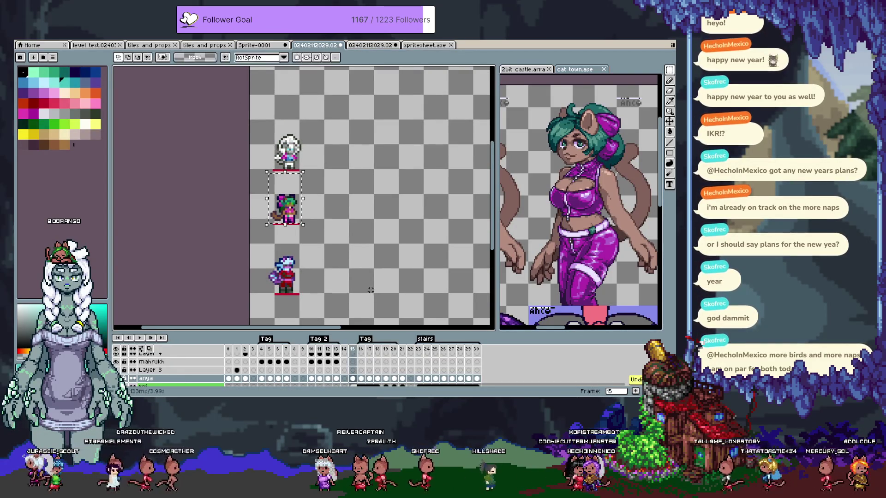
pyautogui.click(362, 351)
pyautogui.press('Right')
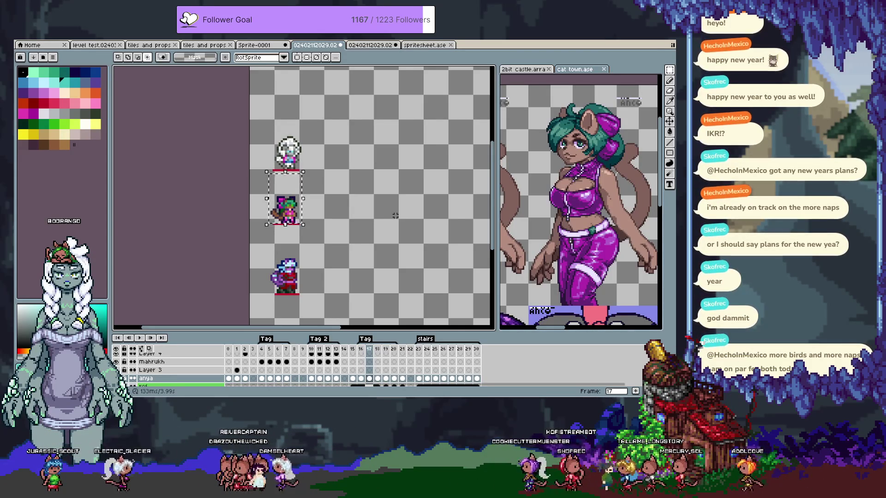
# Paste the frame 17 sprite into the sheet beside the previous frame
pyautogui.click(424, 45)
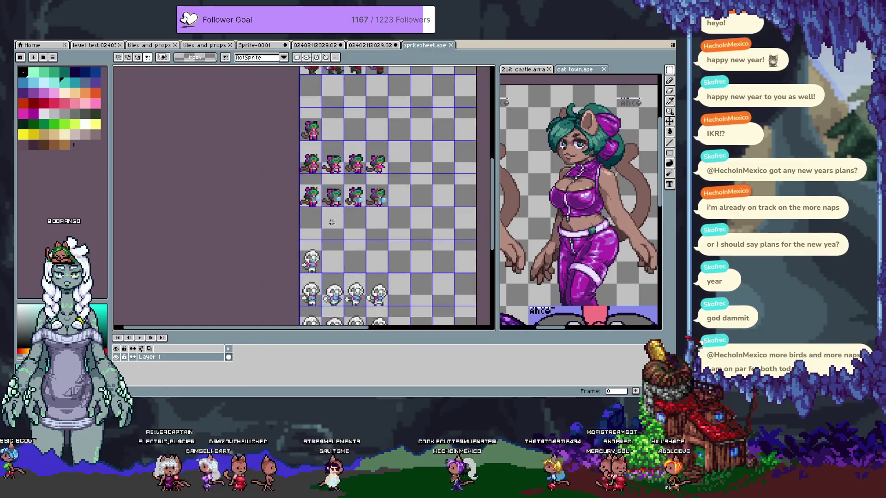
pyautogui.hotkey('ctrl', 'v')
pyautogui.moveTo(318, 218); pyautogui.dragTo(309, 205)
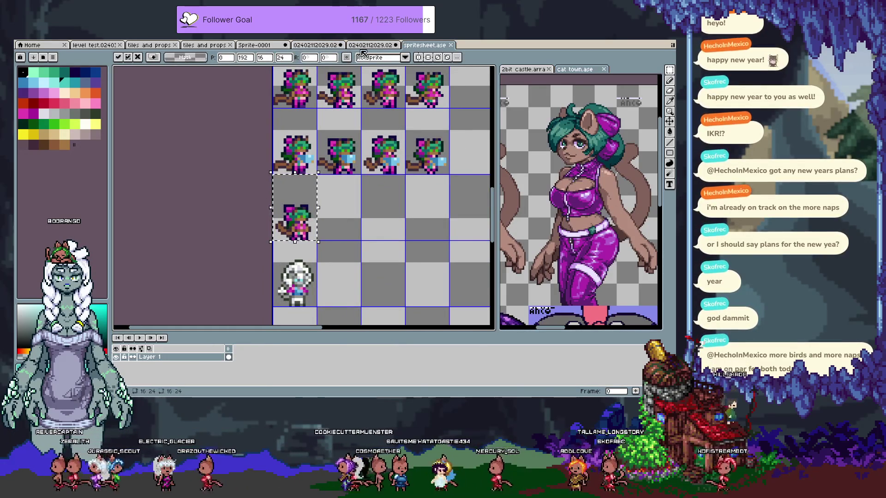
pyautogui.click(321, 45)
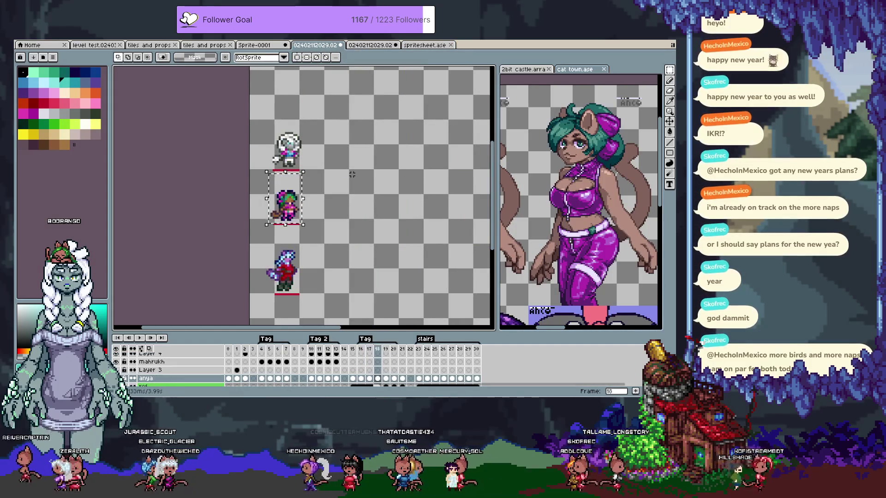
pyautogui.click(423, 45)
pyautogui.moveTo(323, 203); pyautogui.dragTo(331, 209)
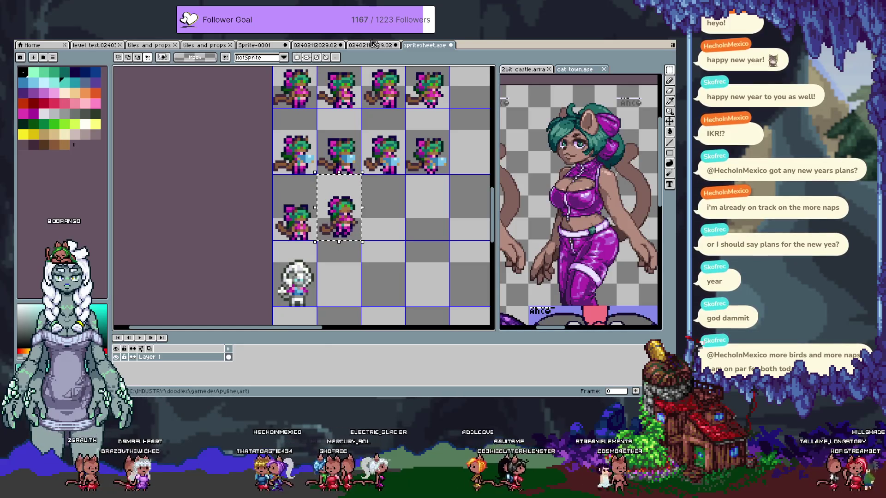
# Take the next animation frame and place it in the following empty cell
pyautogui.hotkey('ctrl', 'shift', 'Tab')
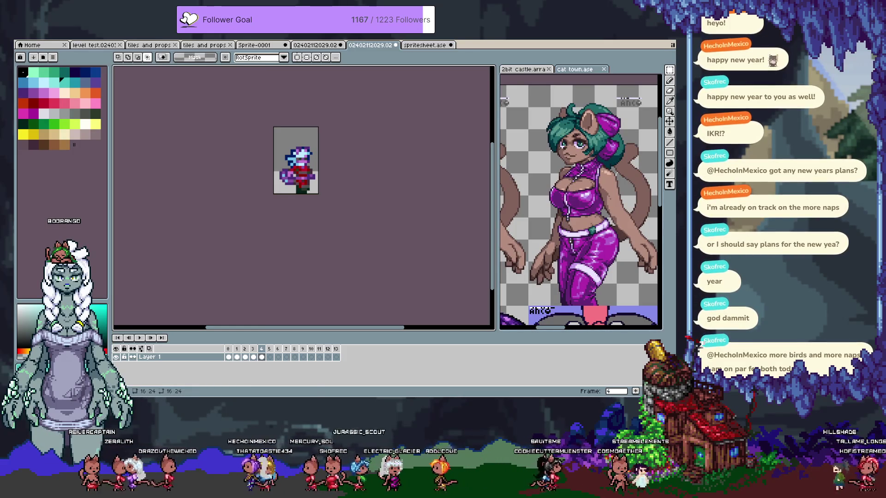
pyautogui.click(322, 46)
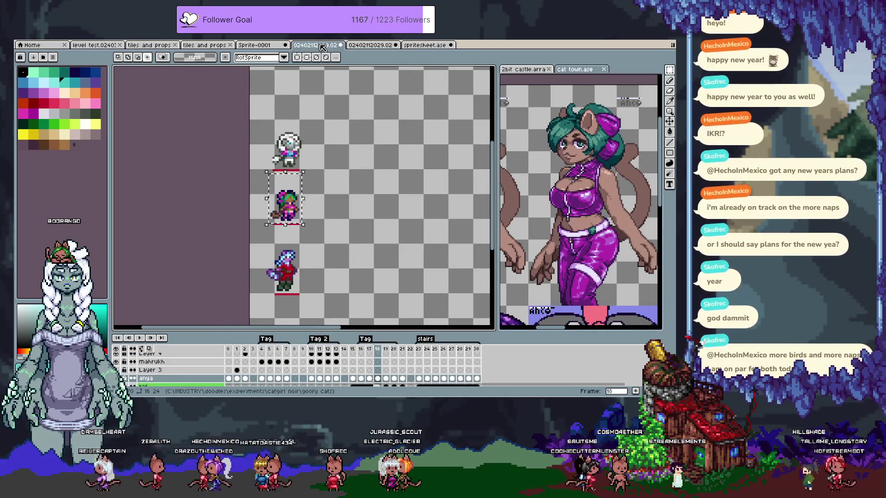
pyautogui.press('.')
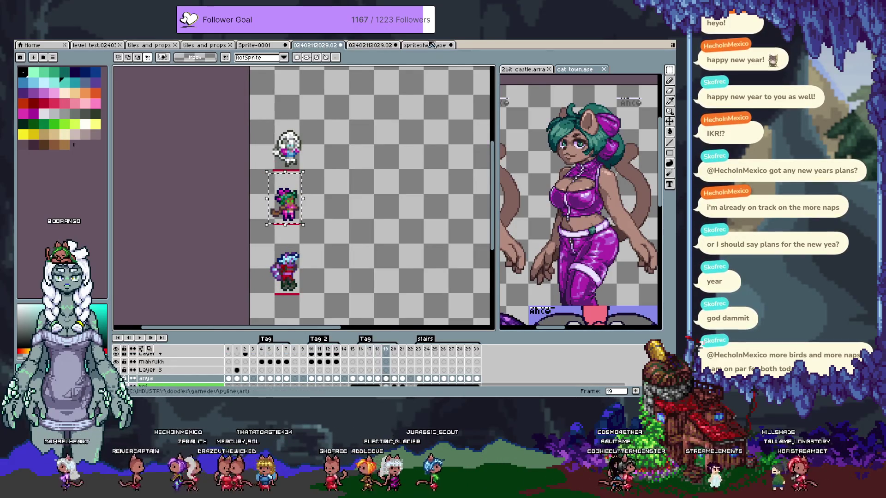
pyautogui.click(433, 45)
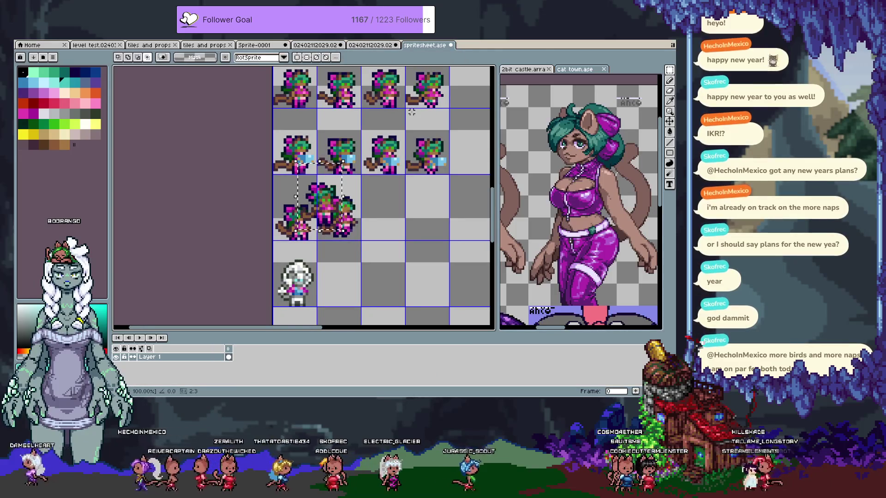
pyautogui.moveTo(320, 197); pyautogui.dragTo(384, 207)
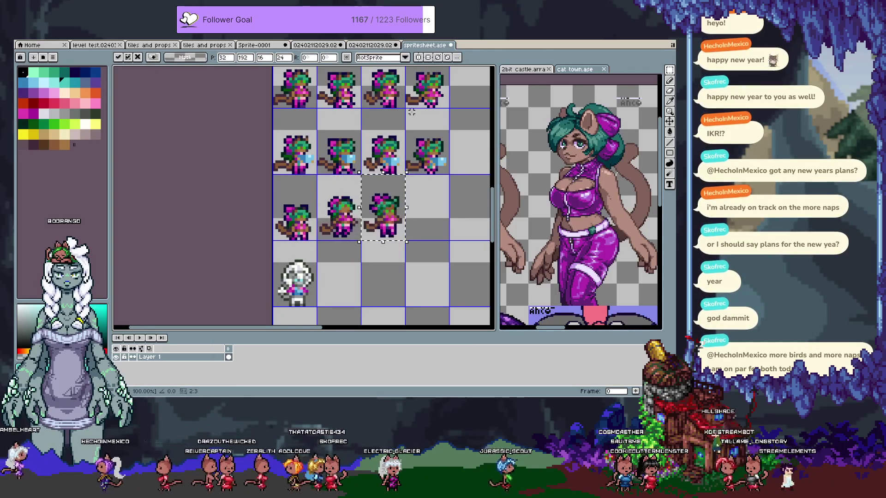
# Move the last pasted sprite into the fourth cell and return to the animation
pyautogui.click(366, 45)
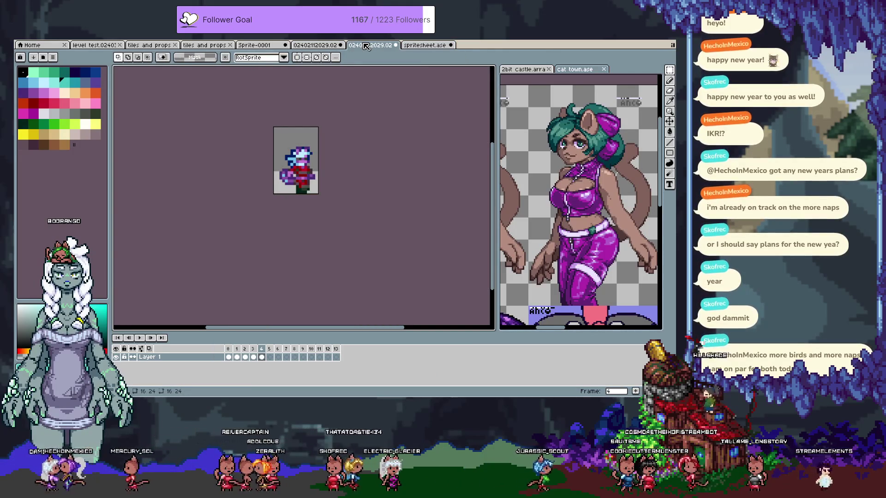
pyautogui.hotkey('ctrl', 'shift', 'Tab')
pyautogui.click(367, 45)
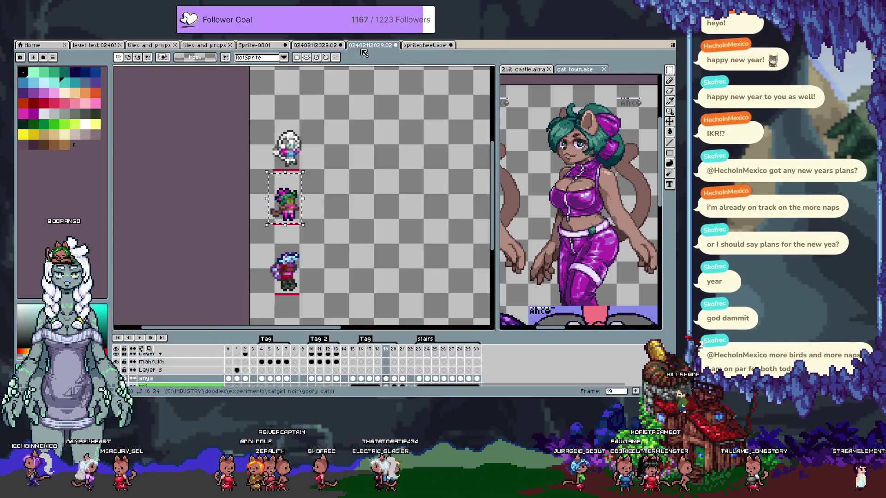
pyautogui.click(414, 46)
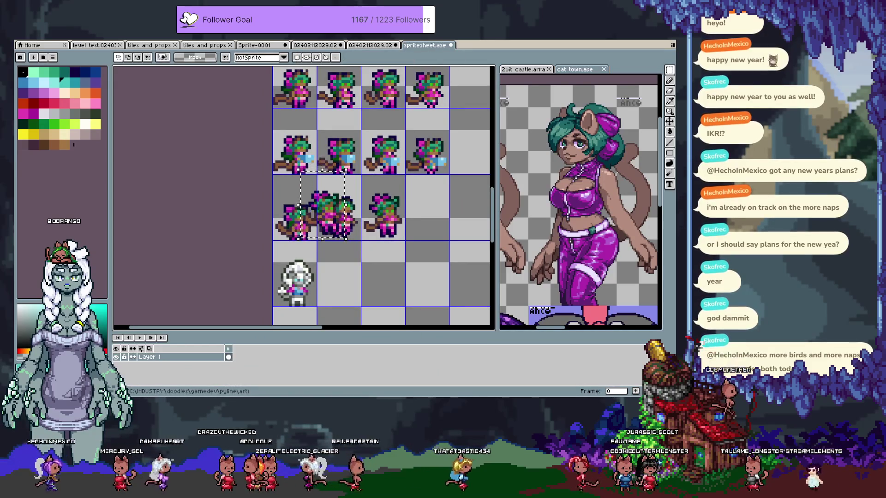
pyautogui.moveTo(323, 206); pyautogui.dragTo(427, 207)
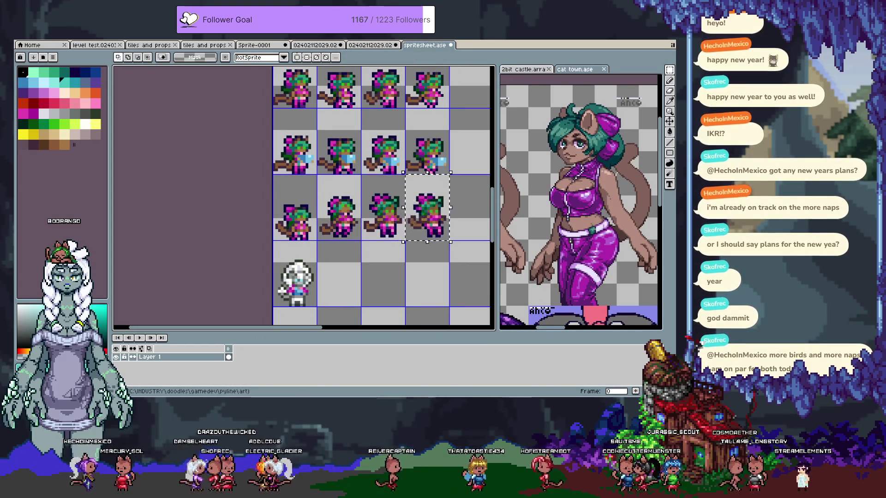
pyautogui.click(362, 45)
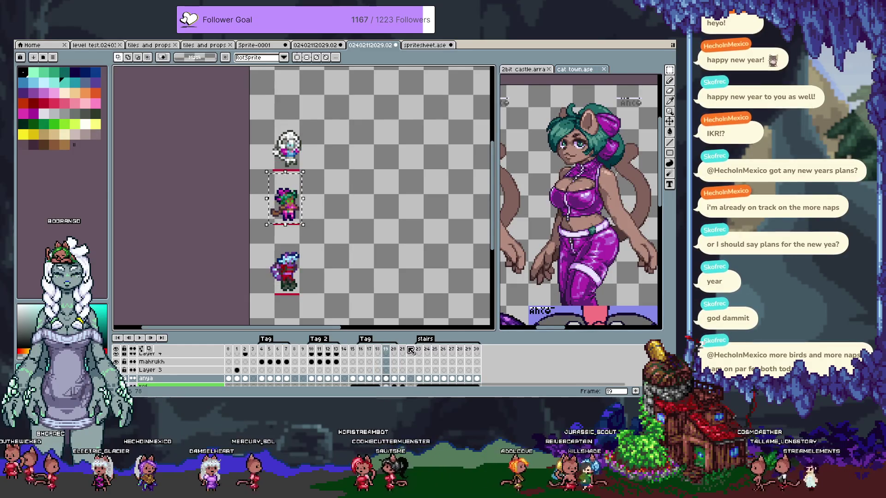
# Extend the dark green hair one pixel lower with the pencil in frame 19
pyautogui.scroll(5, 285, 200)
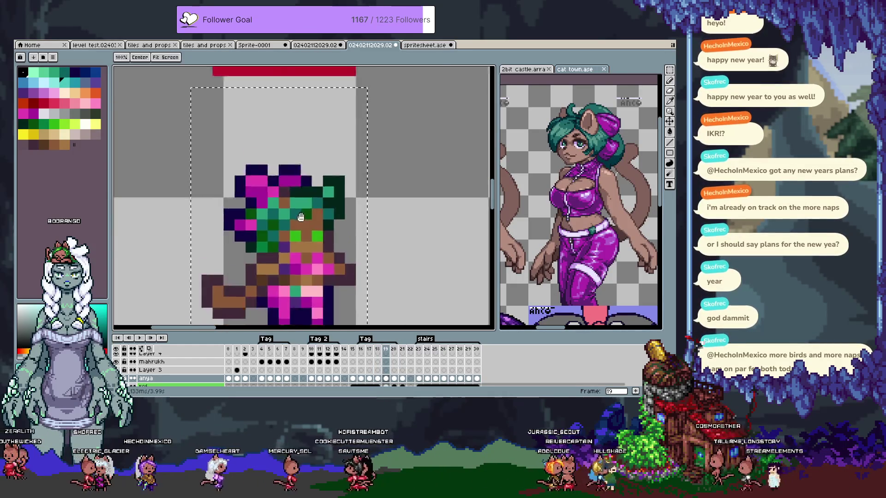
pyautogui.press('Return')
pyautogui.press('b')
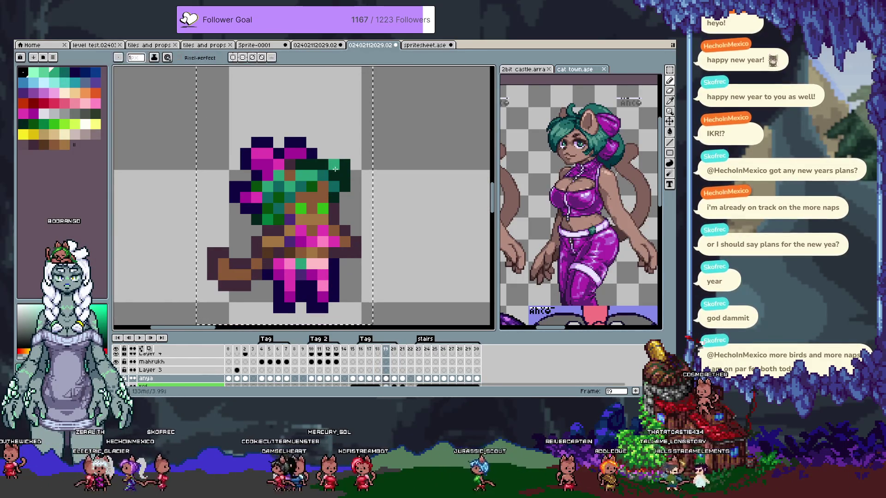
pyautogui.keyDown('alt'); pyautogui.click(344, 170); pyautogui.keyUp('alt')
pyautogui.click(337, 197)
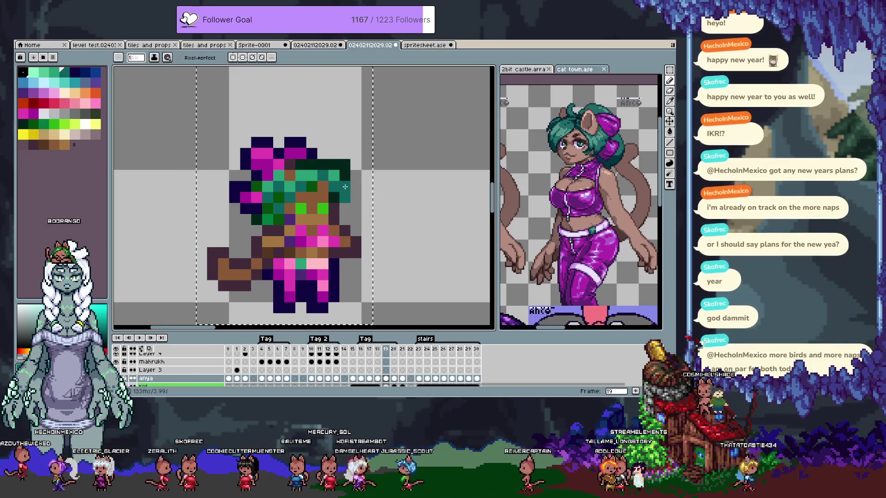
pyautogui.press('v')
pyautogui.press('b')
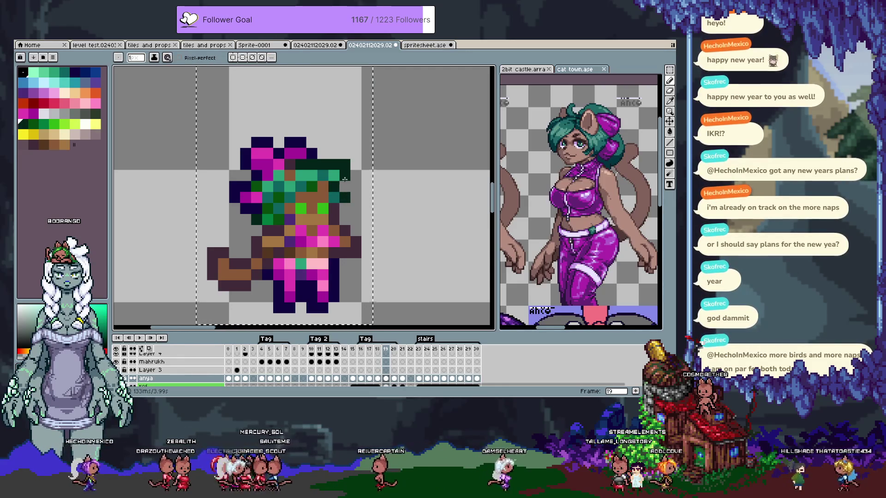
pyautogui.press('Return')
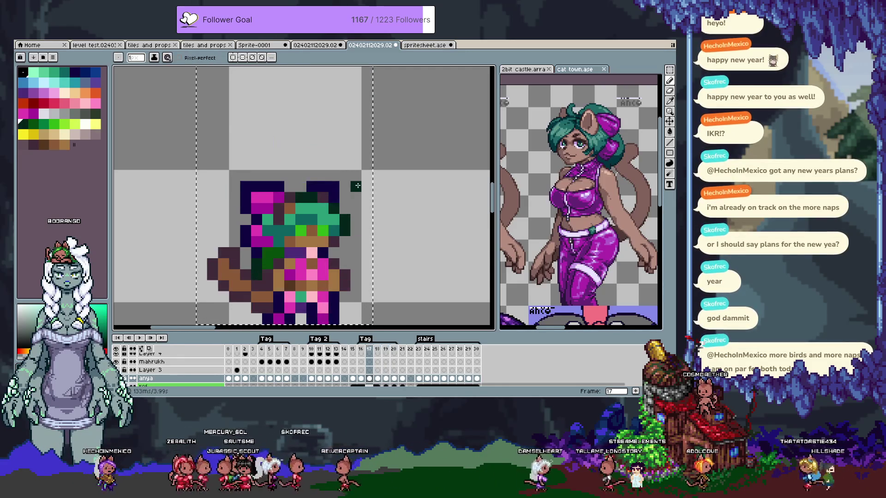
pyautogui.press('Return')
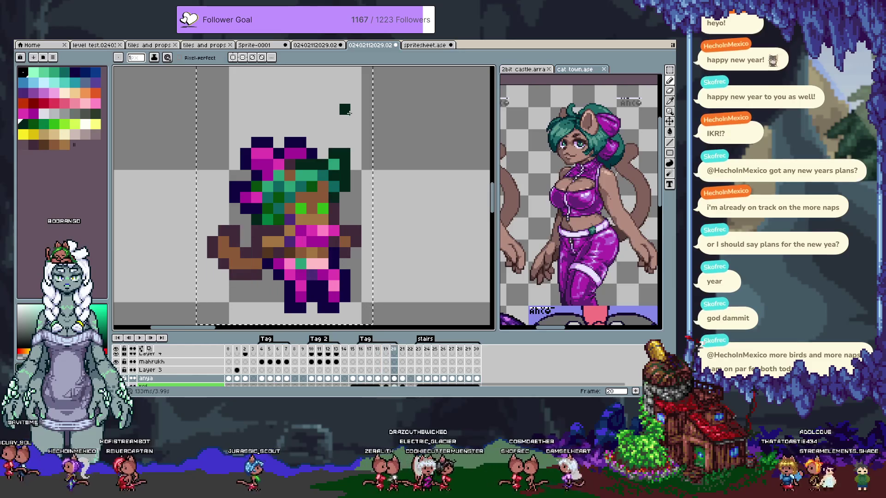
# Erase stray pixels above the head and paint navy and magenta head pixels
pyautogui.press('i')
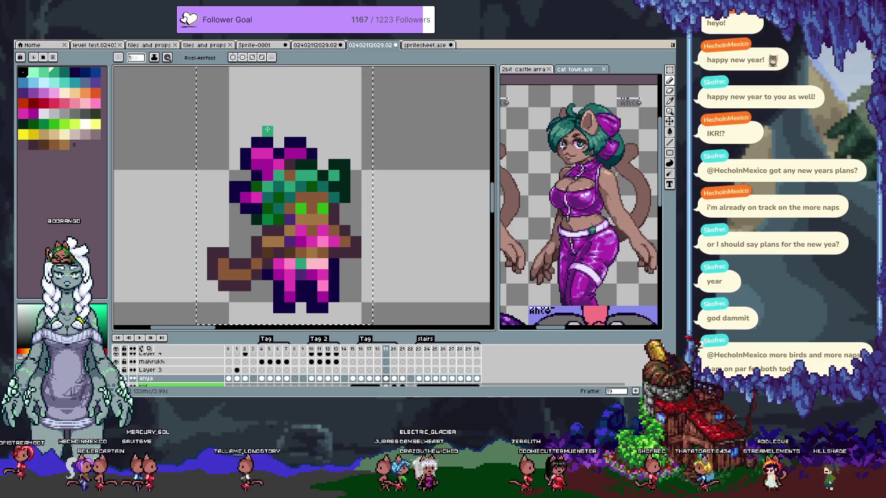
pyautogui.press('m')
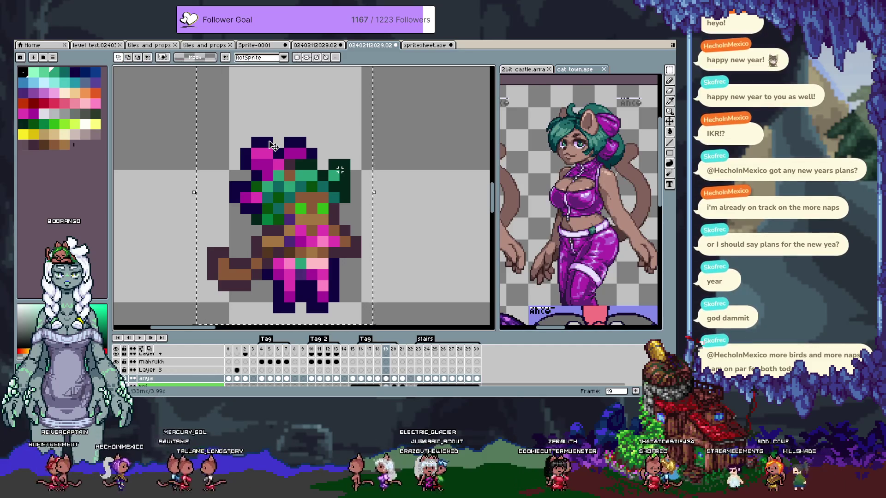
pyautogui.press('b')
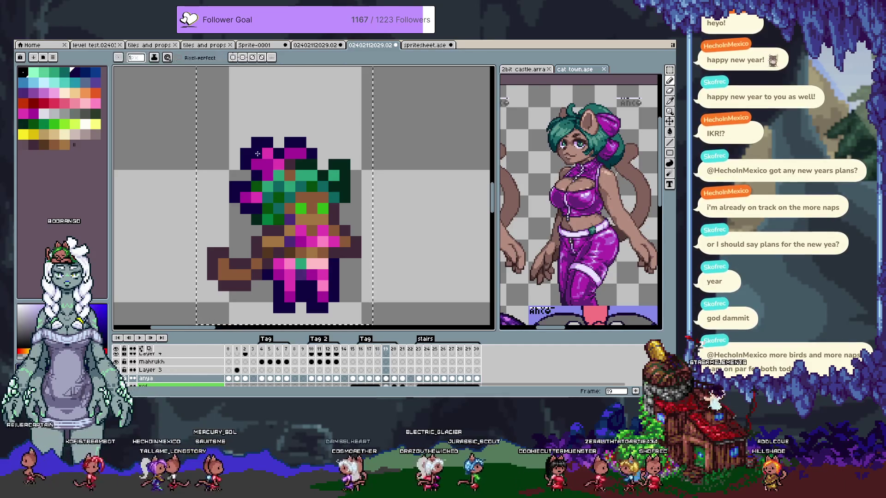
pyautogui.keyDown('alt'); pyautogui.click(265, 163); pyautogui.keyUp('alt')
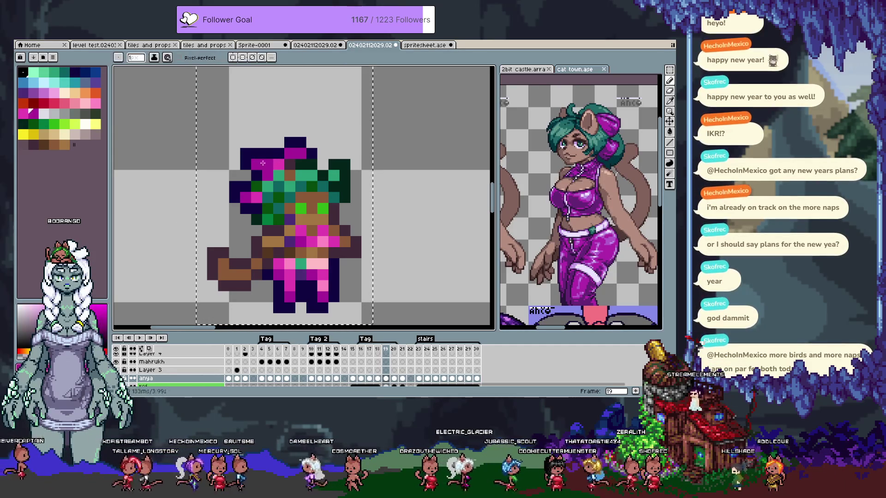
pyautogui.keyDown('alt'); pyautogui.click(262, 163); pyautogui.keyUp('alt')
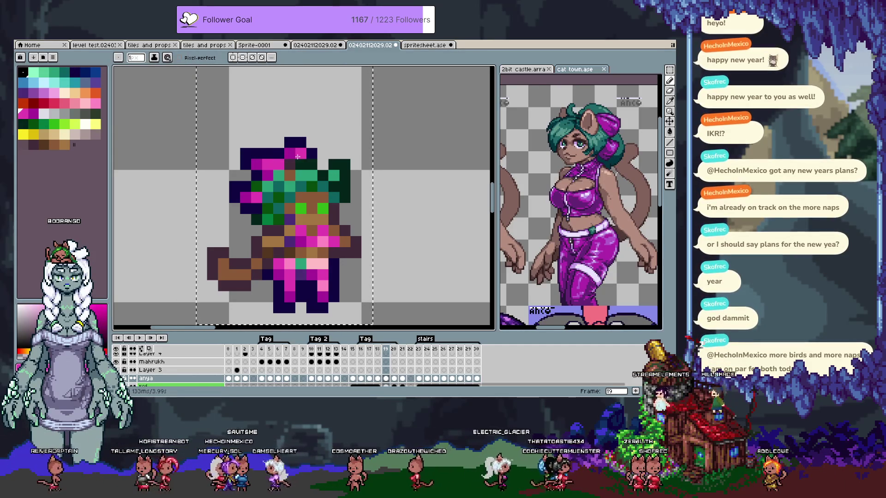
pyautogui.keyDown('alt'); pyautogui.click(280, 153); pyautogui.keyUp('alt')
pyautogui.rightClick(289, 143)
pyautogui.click(291, 153)
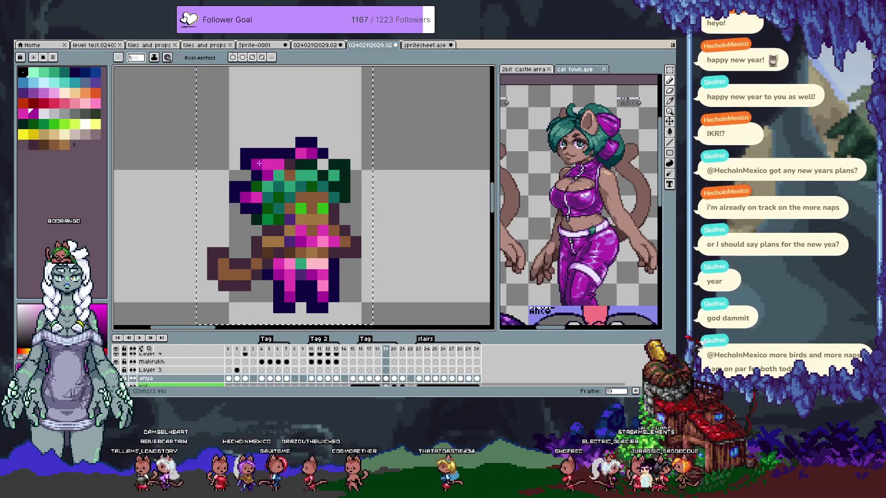
pyautogui.rightClick(256, 154)
pyautogui.click(245, 153)
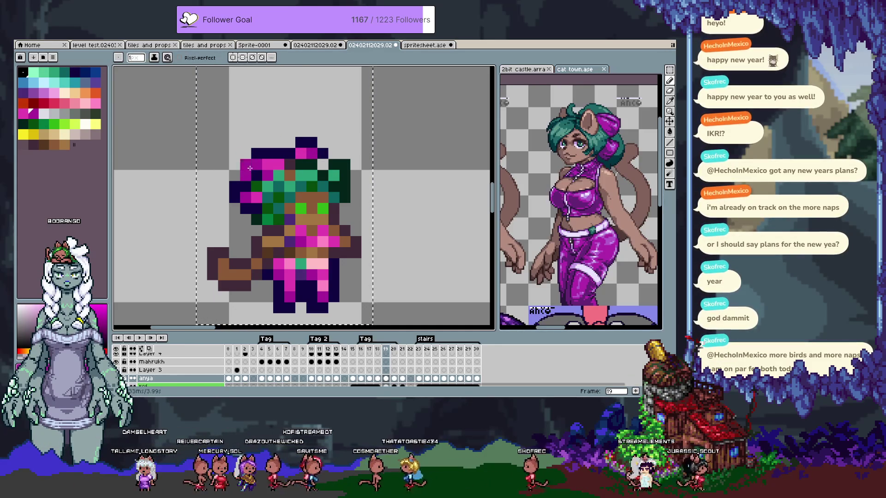
# Paint a navy pixel lower on the head, then sample navy and hair green
pyautogui.keyDown('alt'); pyautogui.click(259, 152); pyautogui.keyUp('alt')
pyautogui.click(257, 164)
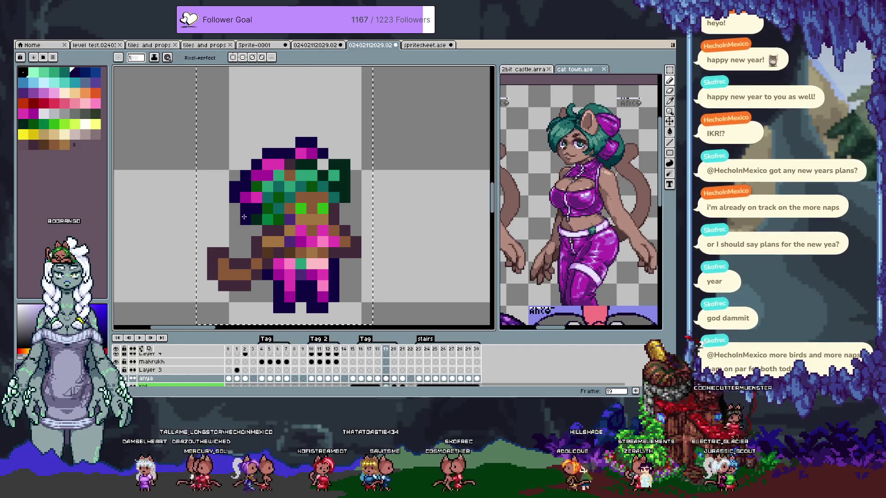
pyautogui.keyDown('alt'); pyautogui.click(236, 181); pyautogui.keyUp('alt')
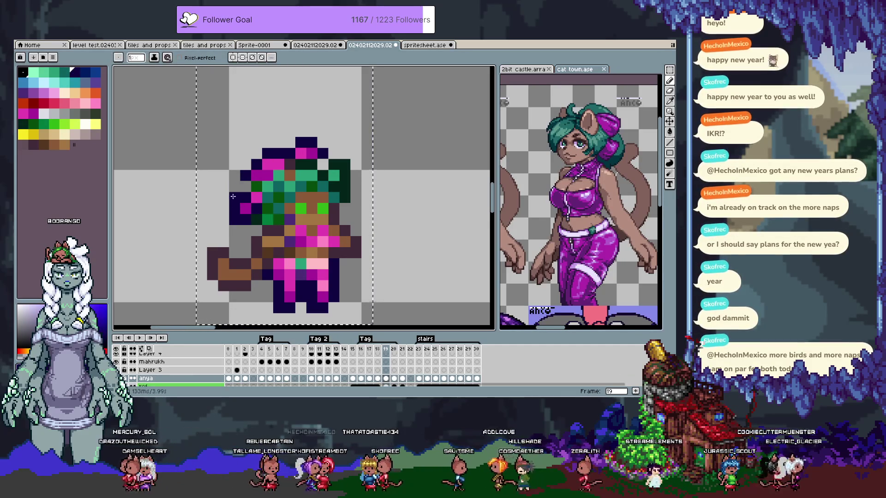
pyautogui.keyDown('alt'); pyautogui.click(249, 187); pyautogui.keyUp('alt')
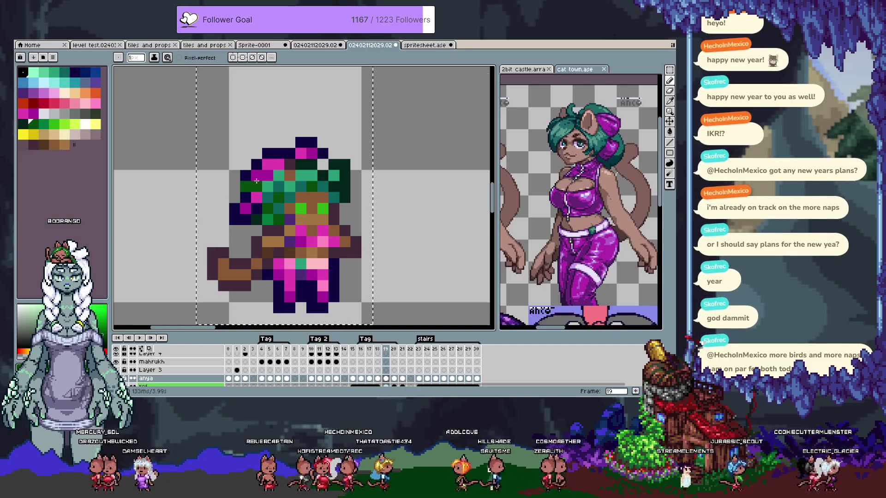
pyautogui.scroll(-3, 255, 181)
pyautogui.press(',')
# Flip between neighbouring frames and preview the animation before returning to frame 19
pyautogui.press('.')
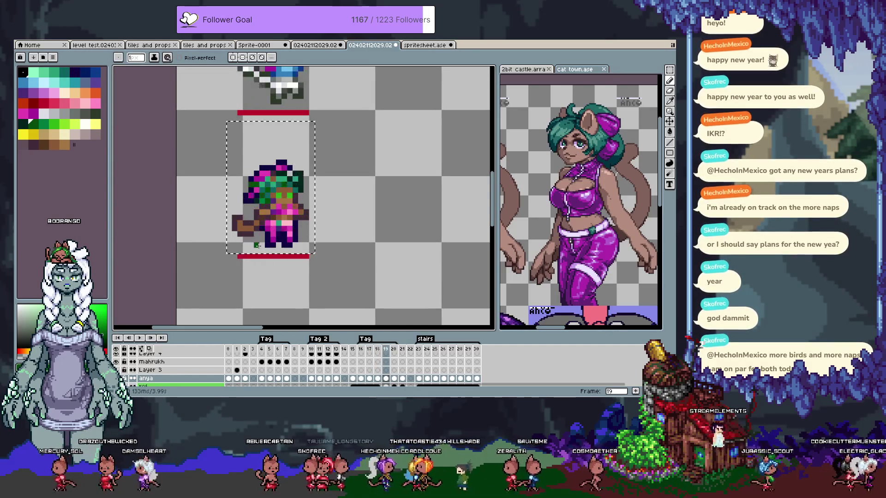
pyautogui.press('.')
pyautogui.press(',')
pyautogui.press('.')
pyautogui.press(',')
pyautogui.press(',')
pyautogui.press('.')
pyautogui.press('.')
pyautogui.press(',')
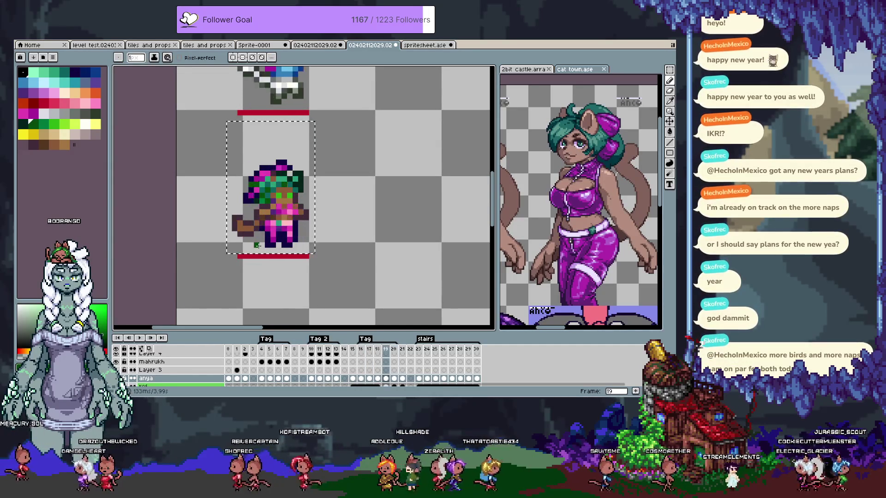
pyautogui.scroll(2, 299, 177)
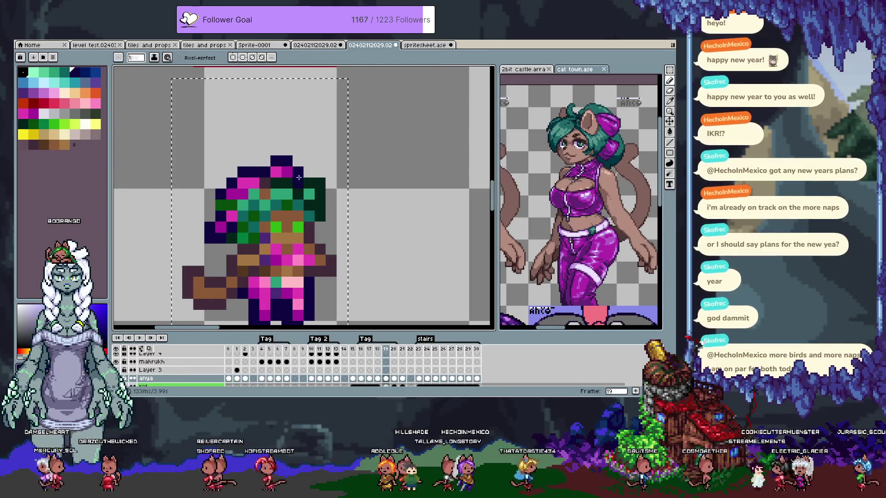
pyautogui.scroll(-2, 305, 143)
pyautogui.press('m')
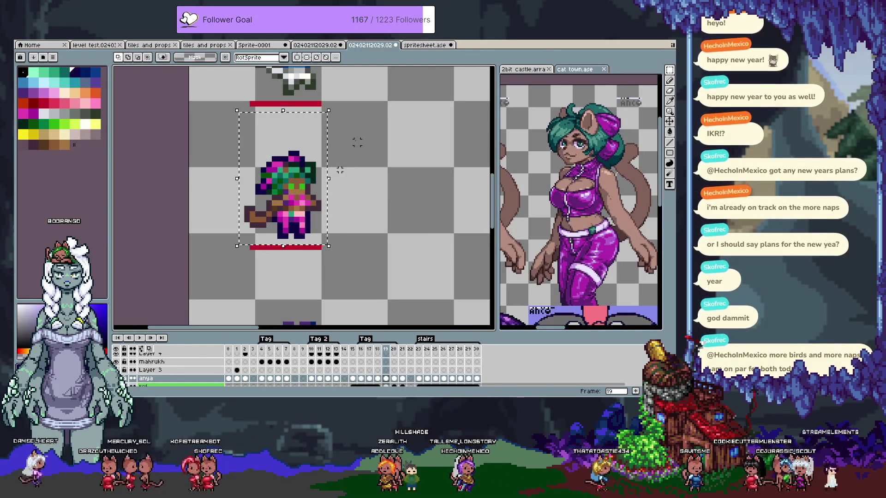
pyautogui.press('Return')
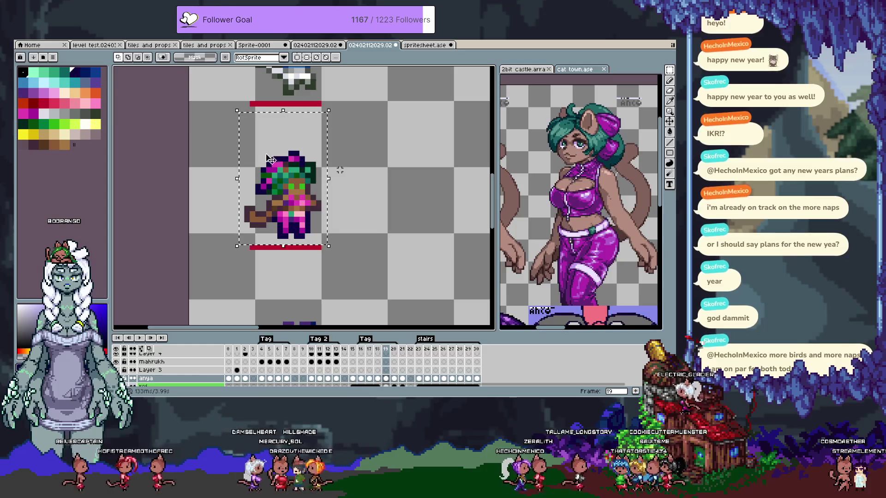
pyautogui.scroll(2, 272, 157)
# Draw a dark ear outline, add magenta head pixels and a dark pixel above the head
pyautogui.press('b')
pyautogui.moveTo(279, 153)
pyautogui.mouseDown()
pyautogui.moveTo(258, 175)
pyautogui.moveTo(272, 174)
pyautogui.mouseUp()
pyautogui.keyDown('alt'); pyautogui.click(268, 184); pyautogui.keyUp('alt')
pyautogui.keyDown('alt'); pyautogui.click(287, 161); pyautogui.keyUp('alt')
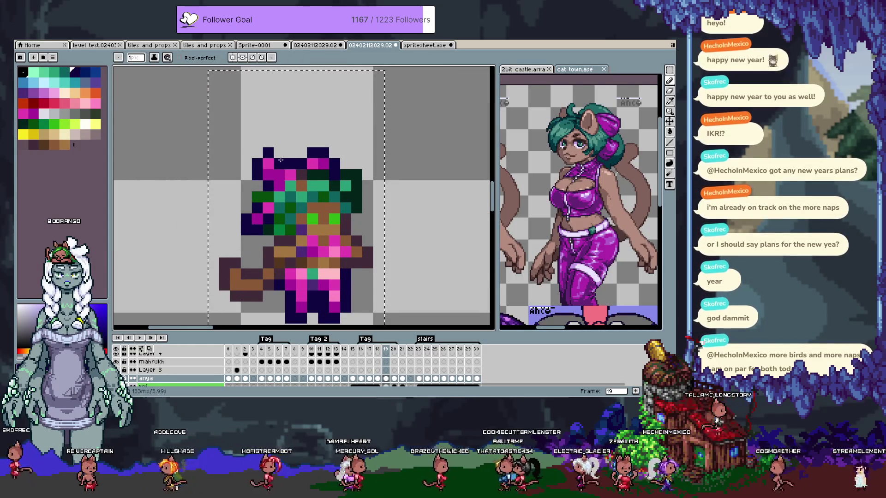
pyautogui.click(298, 113)
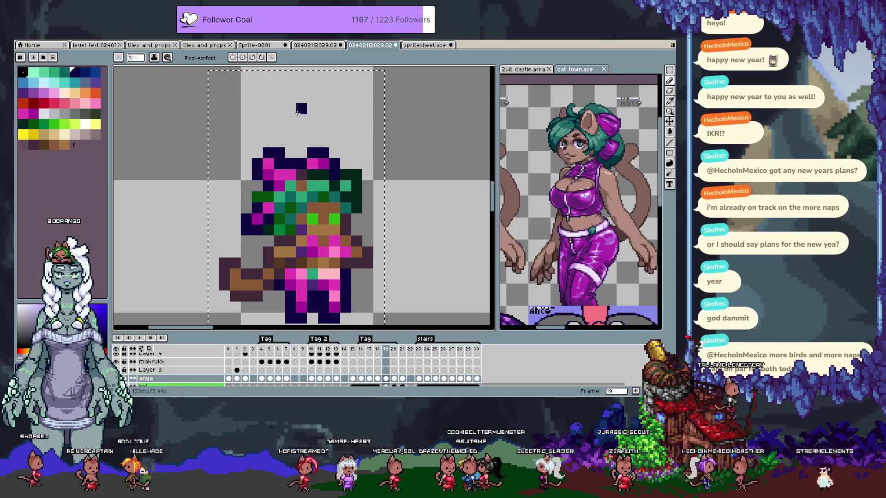
pyautogui.scroll(-2, 298, 113)
# Compare against neighbouring frames and recolour a dark head pixel magenta
pyautogui.press(',')
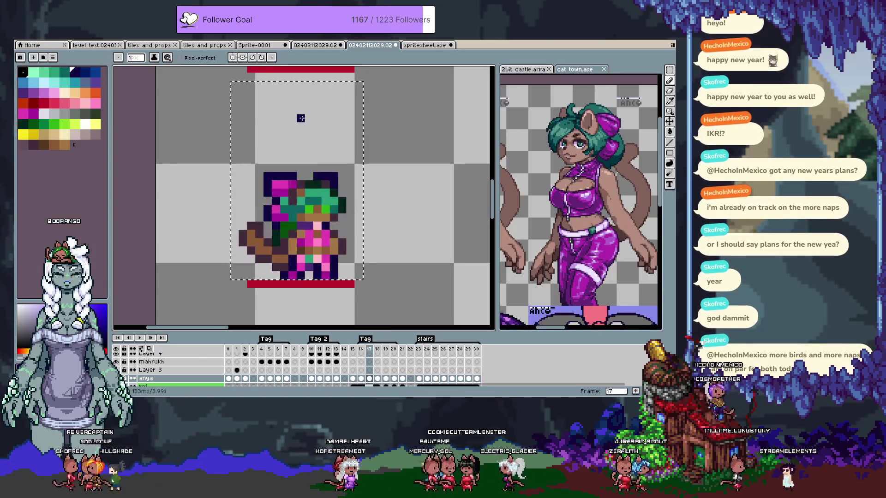
pyautogui.press('.')
pyautogui.press('.')
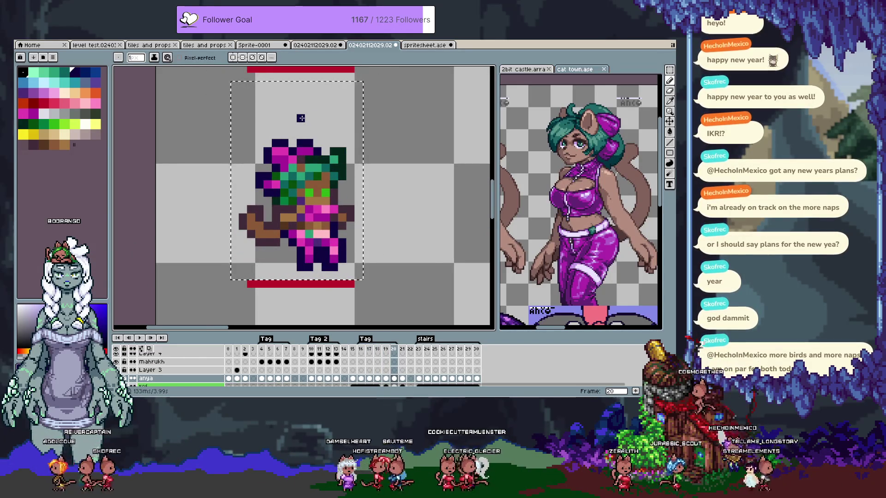
pyautogui.press(',')
pyautogui.press('.')
pyautogui.press(',')
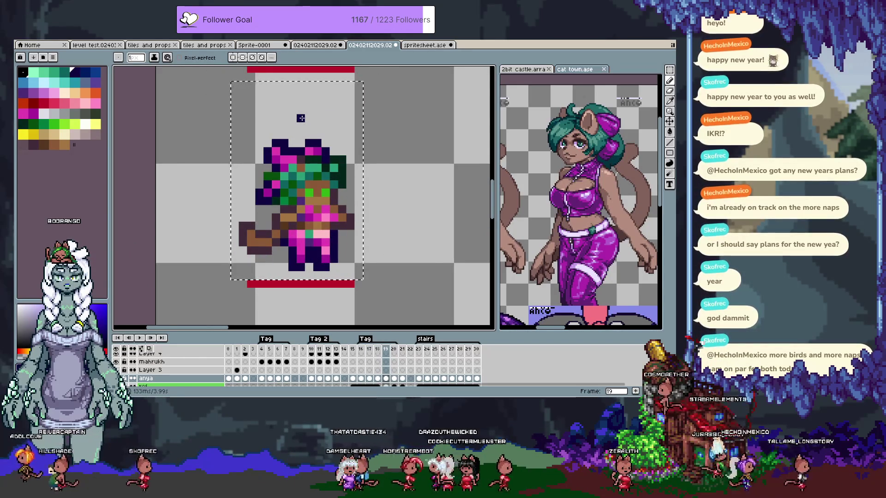
pyautogui.scroll(1, 280, 146)
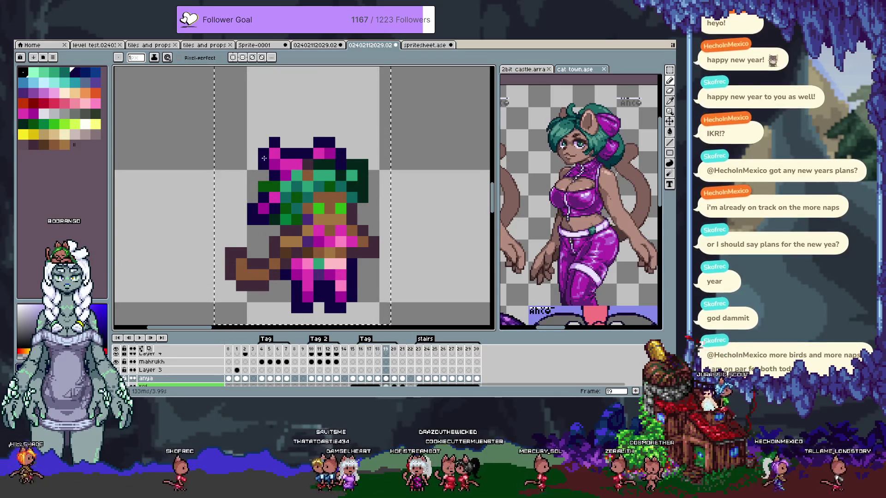
pyautogui.click(286, 161)
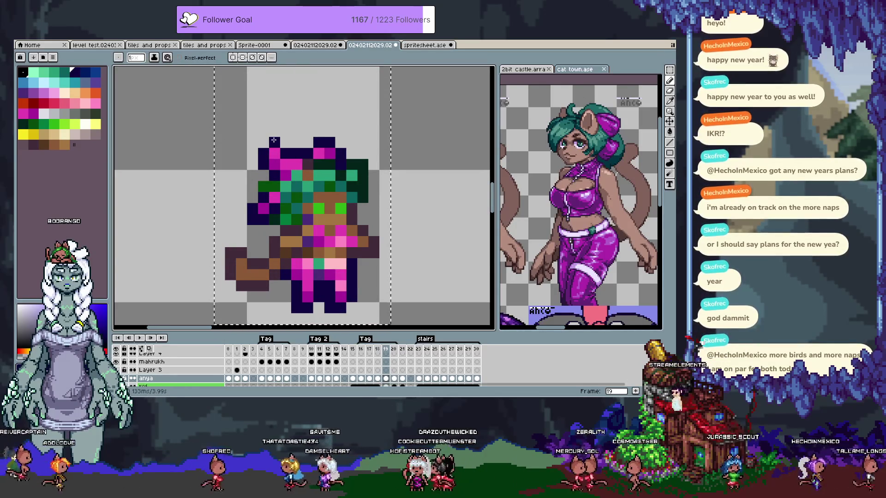
# Compare frames 18 and 19 once more, then open spritesheet.ase
pyautogui.press(',')
pyautogui.press('.')
pyautogui.press('.')
pyautogui.press(',')
pyautogui.press(',')
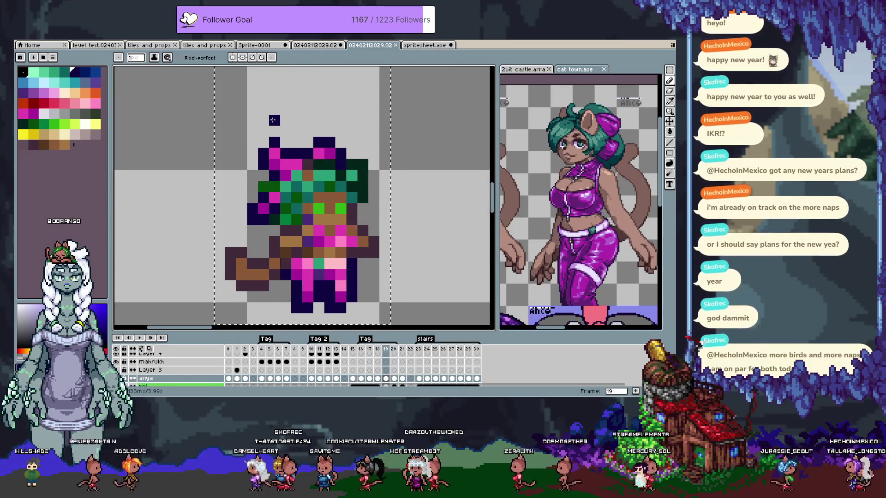
pyautogui.press('.')
pyautogui.press('.')
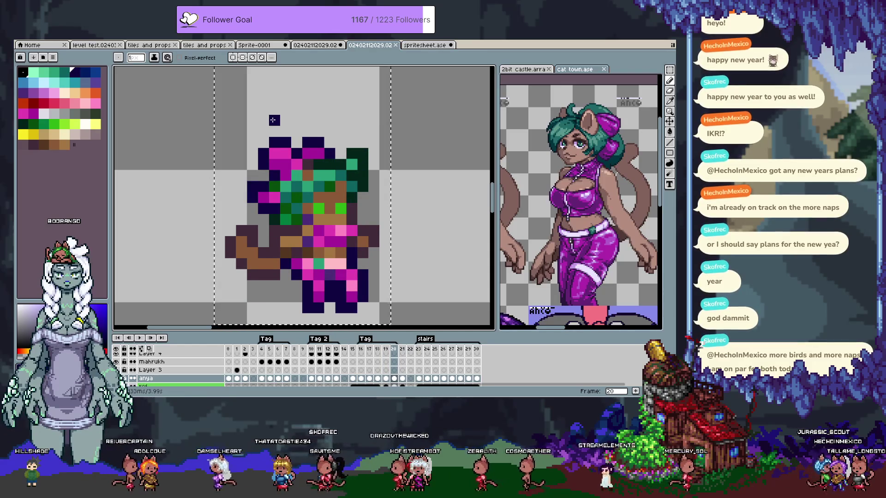
pyautogui.press(',')
pyautogui.press(',')
pyautogui.press('.')
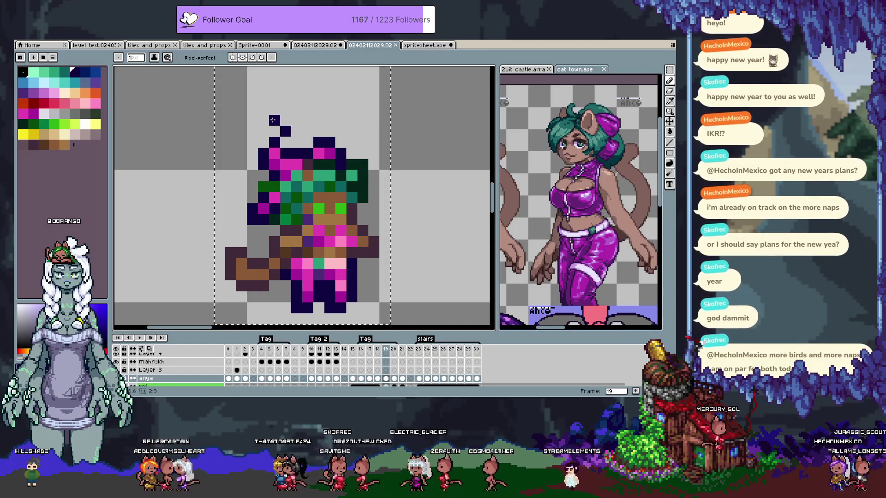
pyautogui.press('b')
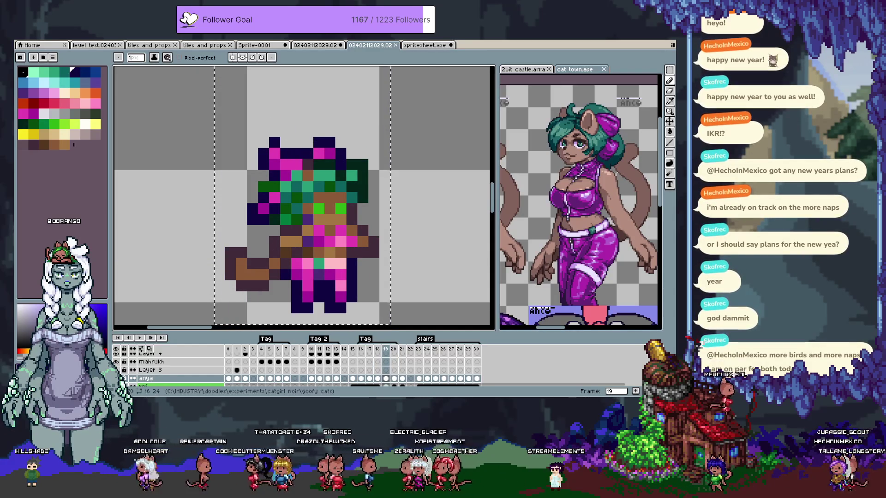
pyautogui.click(434, 45)
# Paste the touched-up frame and nudge it into the empty third-row cell
pyautogui.hotkey('ctrl', 'v')
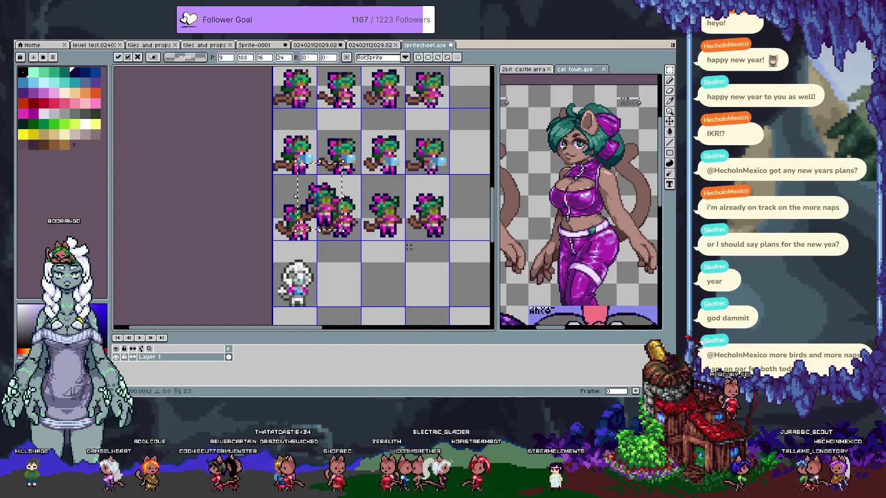
pyautogui.moveTo(320, 199); pyautogui.dragTo(339, 207)
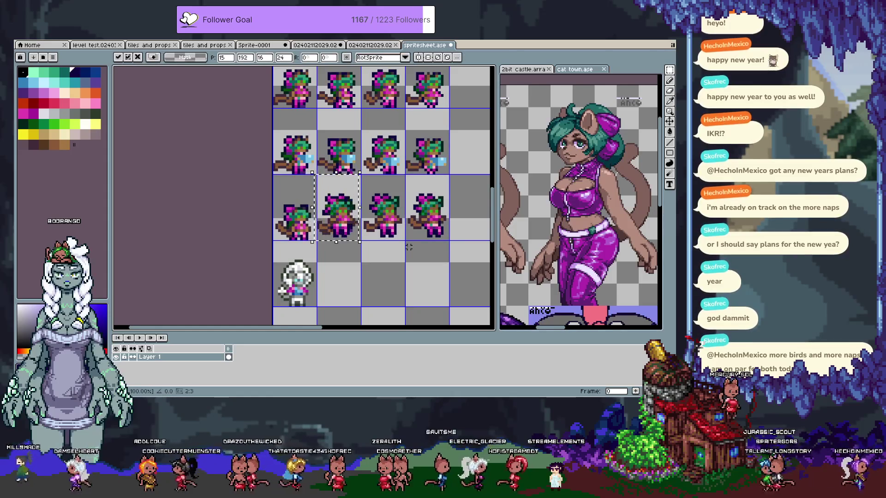
pyautogui.hotkey('shift', 'Right')
pyautogui.hotkey('shift', 'Left')
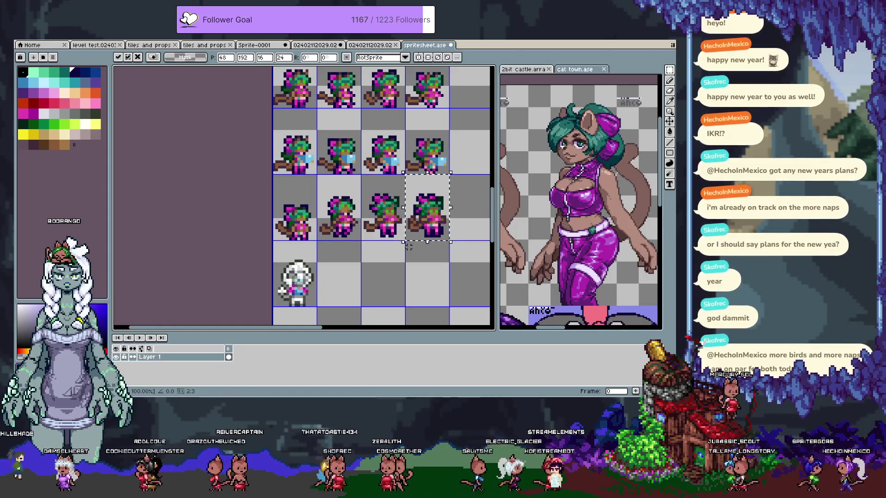
pyautogui.hotkey('shift', 'Right')
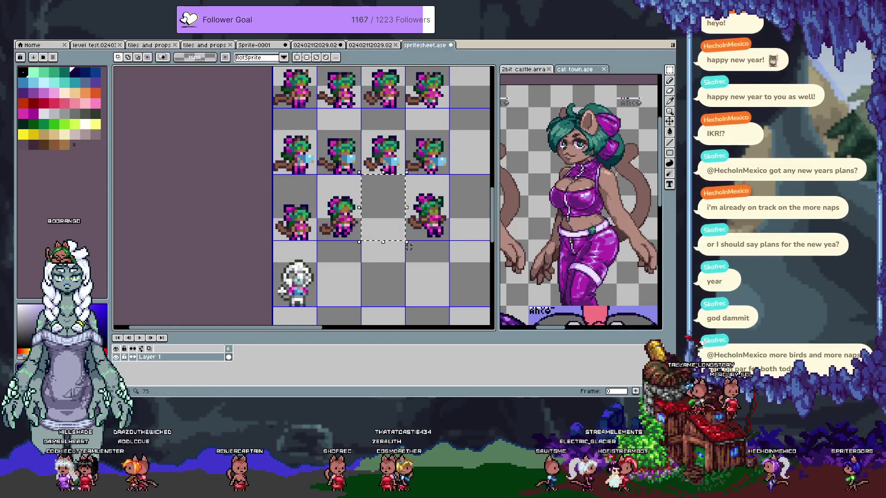
pyautogui.press('Left')
pyautogui.press('Left')
pyautogui.press('Left')
pyautogui.press('Up')
pyautogui.press('Up')
pyautogui.press('Up')
pyautogui.press('Right')
pyautogui.press('Right')
pyautogui.press('Right')
pyautogui.press('Down')
pyautogui.press('Down')
pyautogui.press('Down')
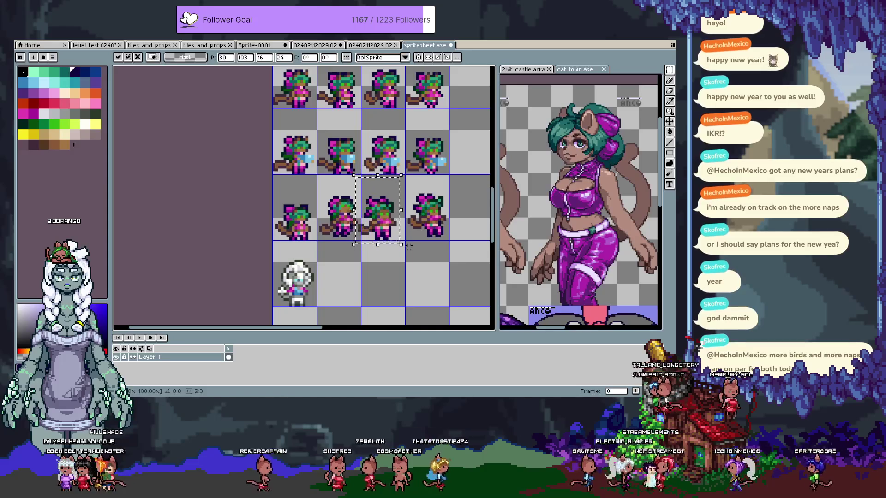
pyautogui.press('Return')
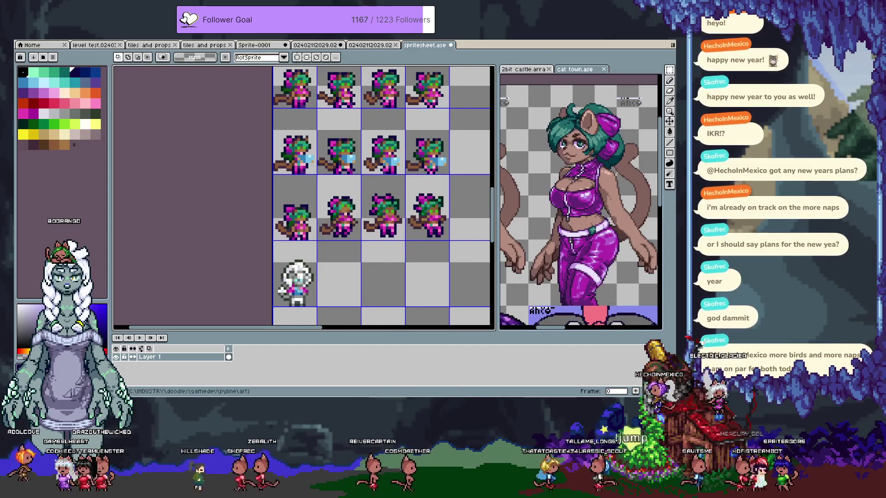
# Check the lower rows of the sheet, then go back to the source animation
pyautogui.moveTo(389, 223); pyautogui.dragTo(373, 138)
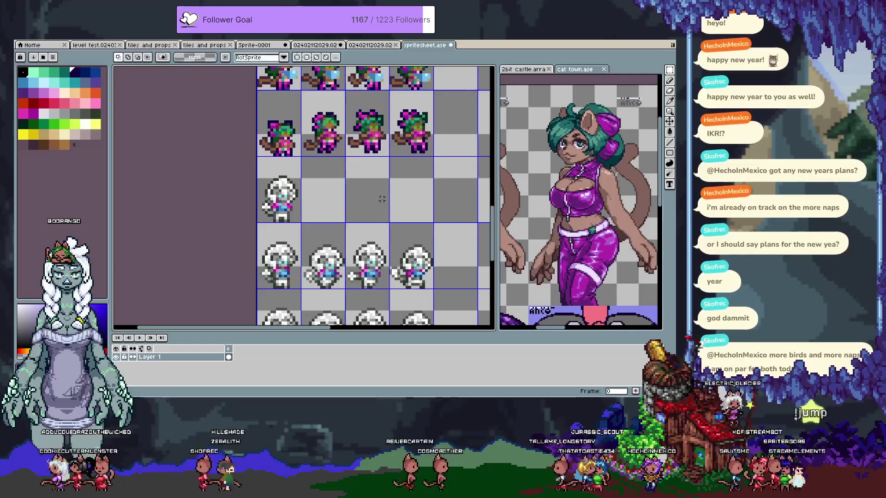
pyautogui.scroll(-1, 365, 70)
pyautogui.scroll(-1, 365, 60)
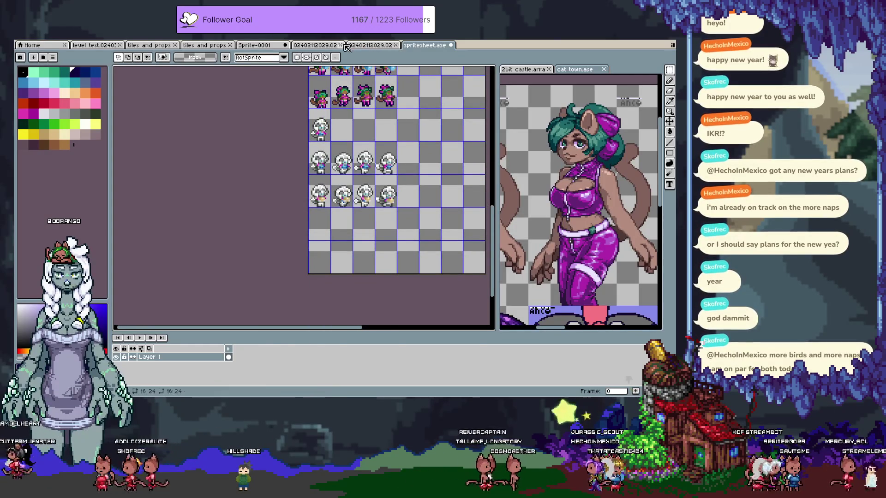
pyautogui.click(365, 45)
pyautogui.scroll(-2, 365, 146)
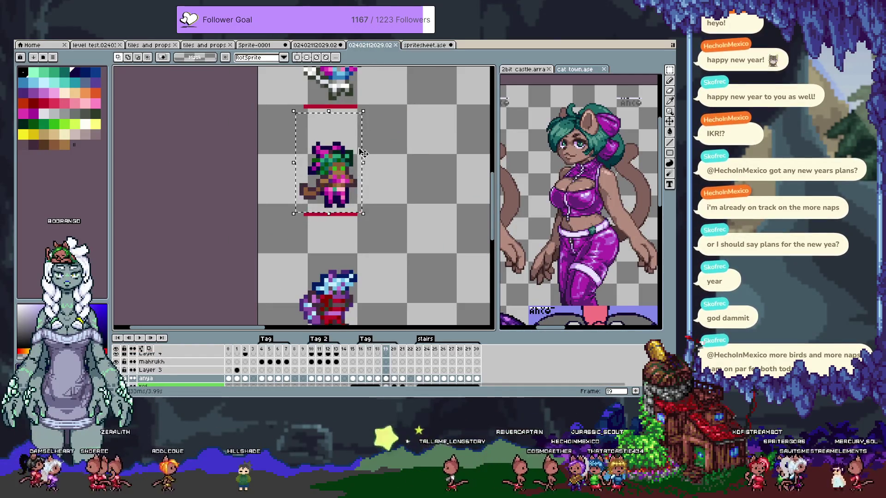
# Copy the first red-outfit frame into spritesheet.ase and move it up into an empty cell
pyautogui.moveTo(365, 146); pyautogui.dragTo(383, 206)
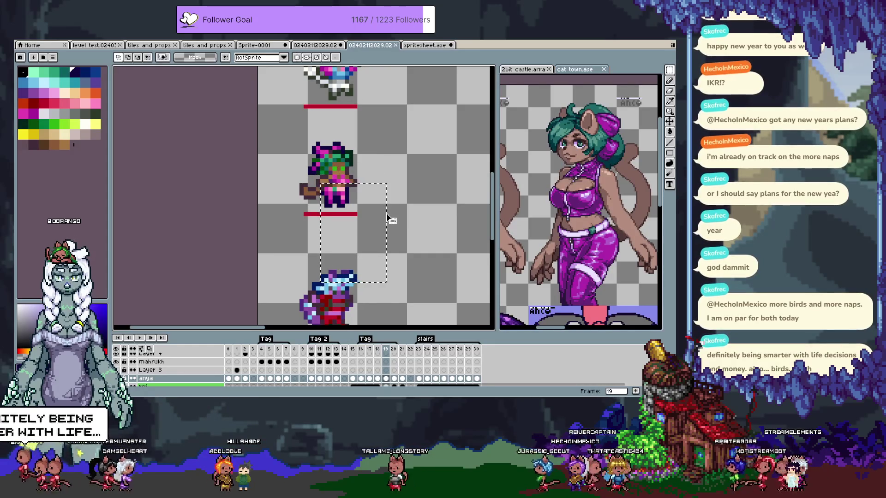
pyautogui.scroll(-3, 395, 249)
pyautogui.moveTo(395, 249)
pyautogui.mouseDown()
pyautogui.moveTo(371, 201)
pyautogui.moveTo(365, 121)
pyautogui.moveTo(359, 252)
pyautogui.mouseUp()
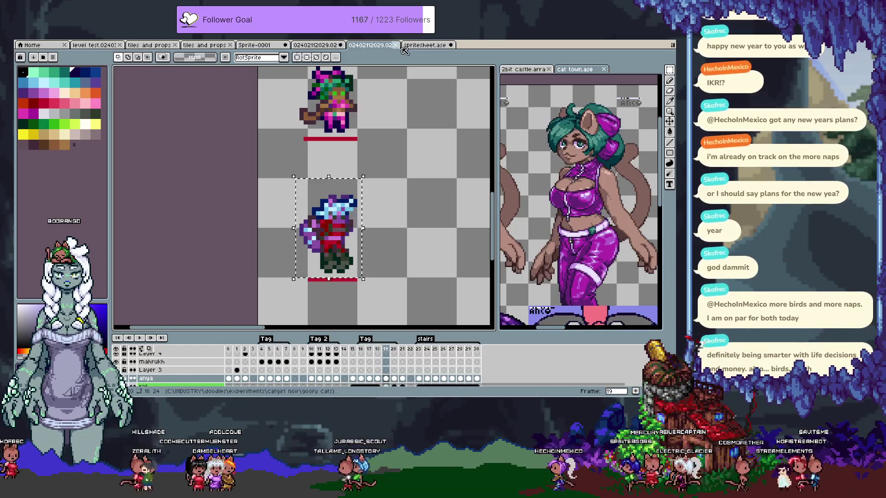
pyautogui.click(420, 46)
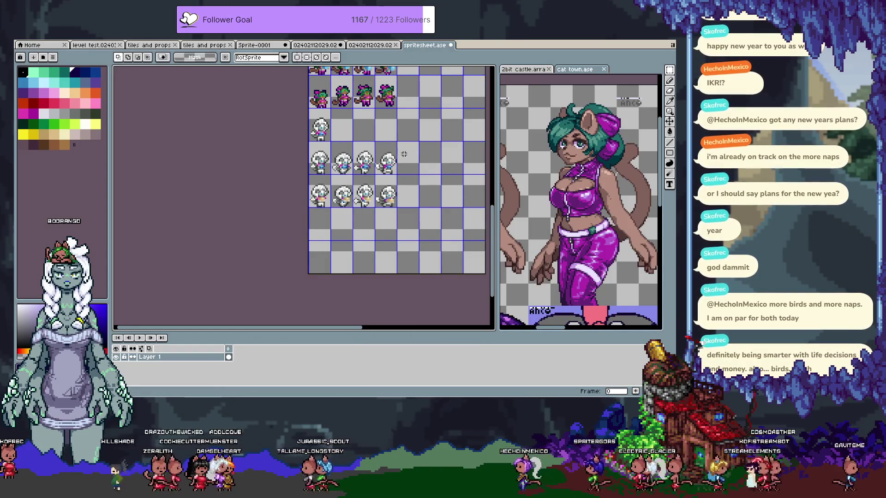
pyautogui.scroll(1, 397, 188)
pyautogui.hotkey('ctrl', 'v')
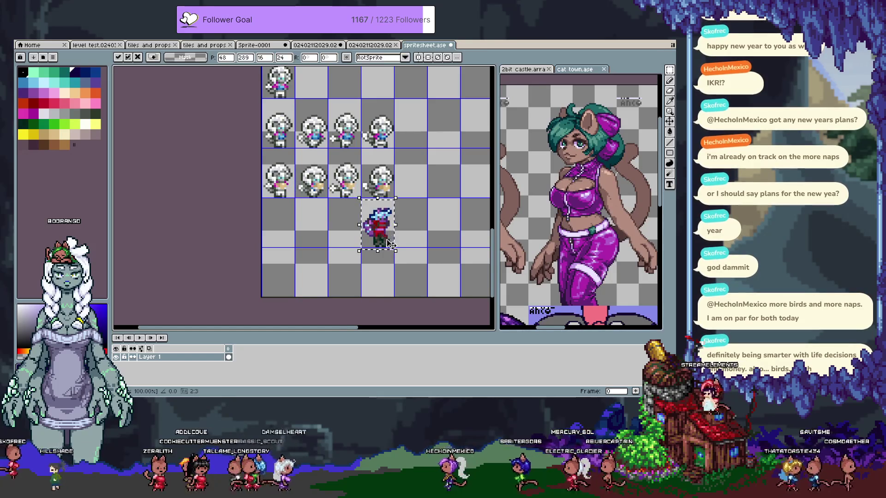
pyautogui.scroll(1, 387, 241)
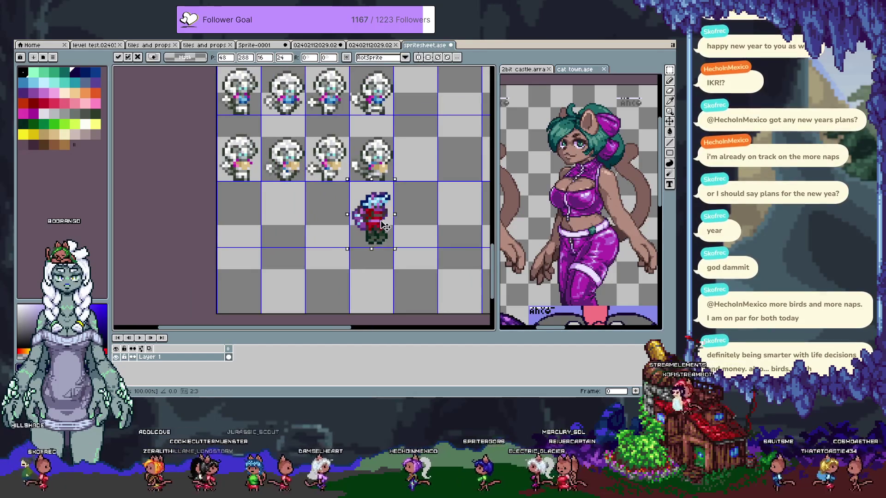
pyautogui.moveTo(385, 229)
pyautogui.mouseDown()
pyautogui.moveTo(395, 312)
pyautogui.moveTo(397, 296)
pyautogui.mouseUp()
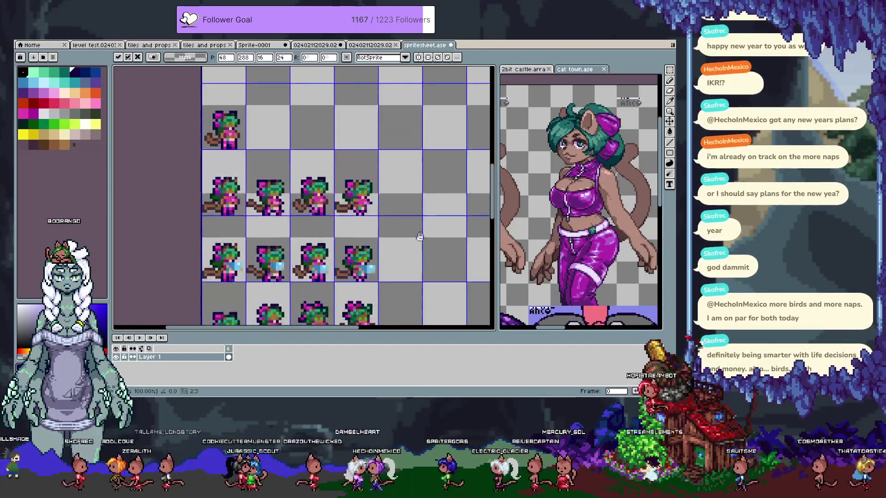
pyautogui.hotkey('shift', 'Up')
pyautogui.hotkey('shift', 'Up')
pyautogui.hotkey('shift', 'Up')
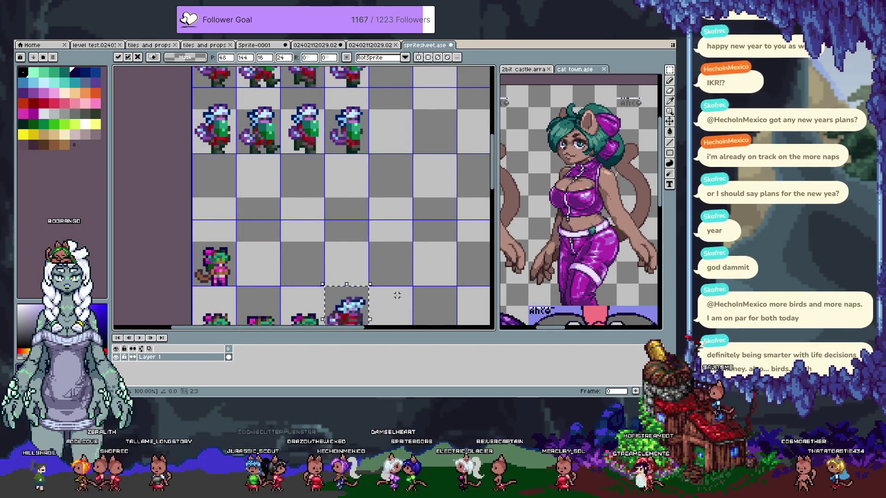
pyautogui.hotkey('shift', 'Up')
pyautogui.hotkey('shift', 'Up')
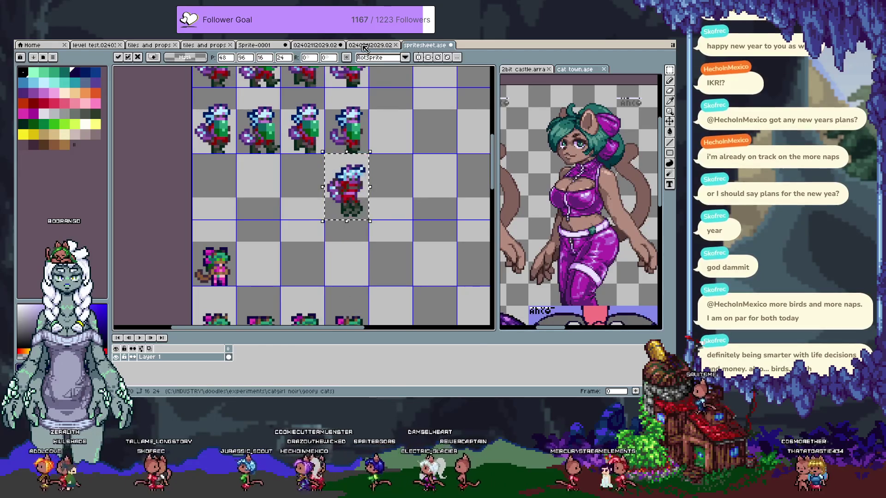
# Paste frame 20 beside the first, then shift both red-outfit frames one cell left
pyautogui.click(364, 46)
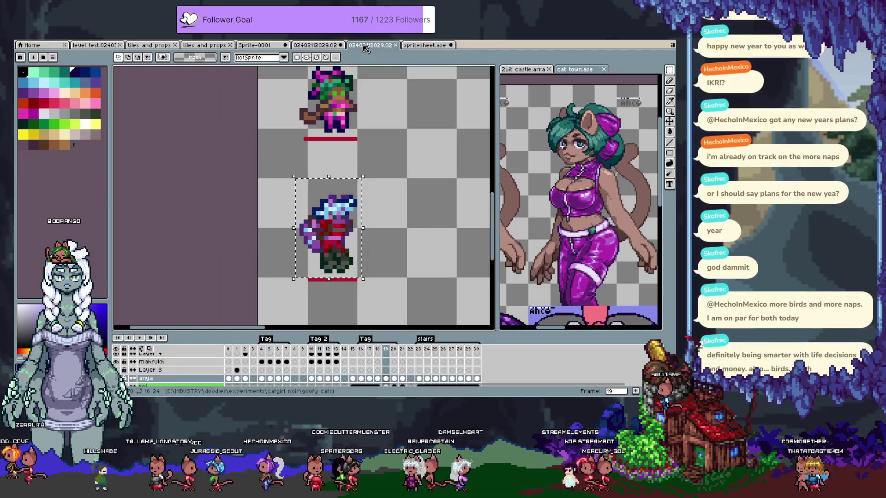
pyautogui.press('Right')
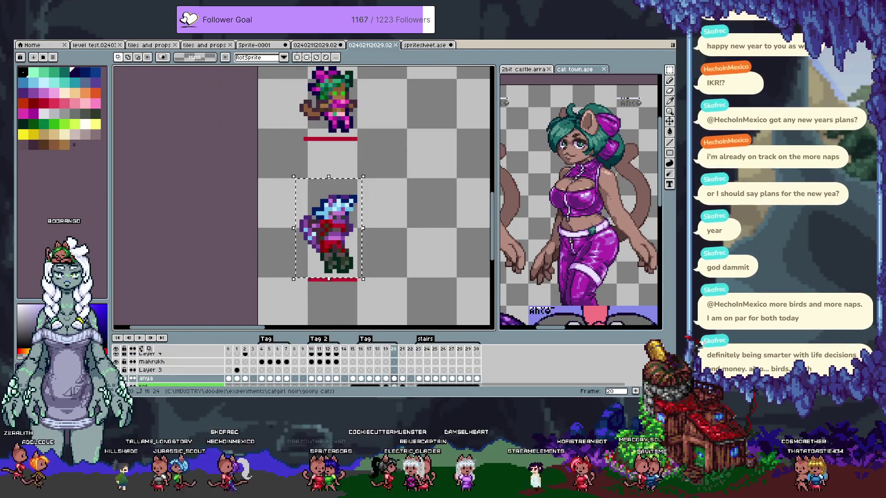
pyautogui.hotkey('ctrl', 'Tab')
pyautogui.hotkey('ctrl', 'v')
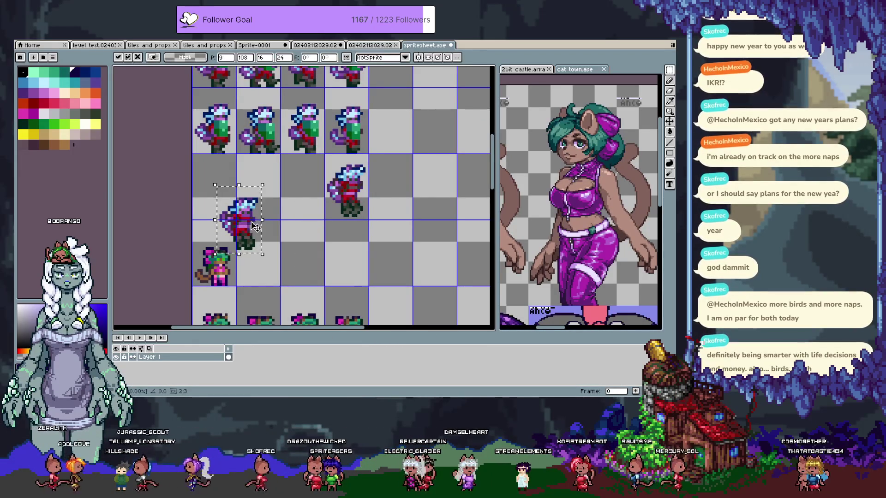
pyautogui.moveTo(256, 227); pyautogui.dragTo(378, 200)
pyautogui.scroll(1, 408, 194)
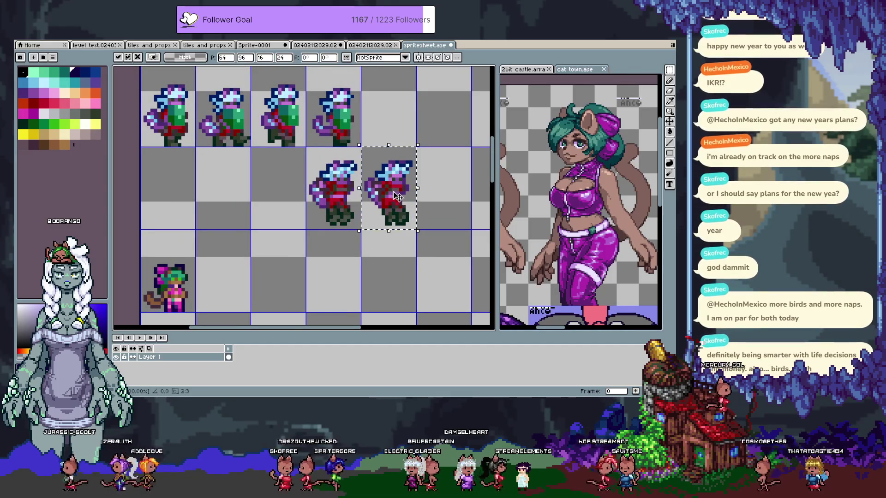
pyautogui.moveTo(306, 147); pyautogui.dragTo(418, 231)
pyautogui.moveTo(387, 187); pyautogui.dragTo(332, 187)
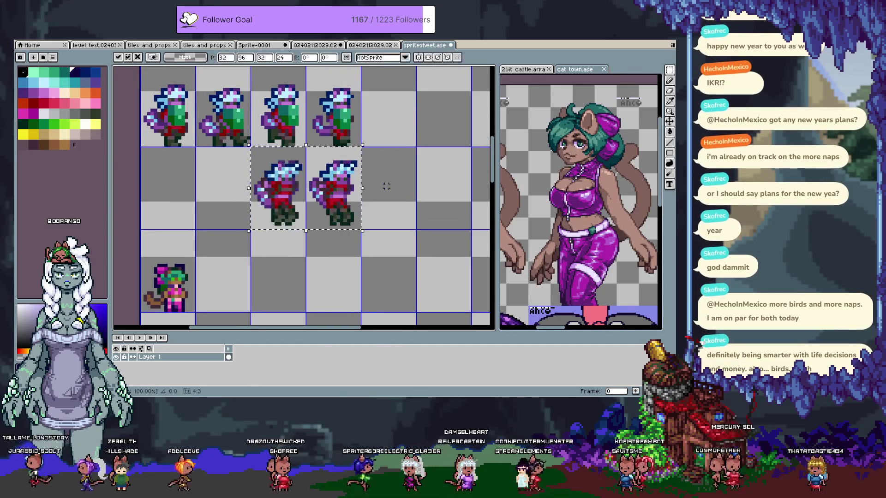
# Paste the next animation frame into the second row's first cell
pyautogui.click(365, 46)
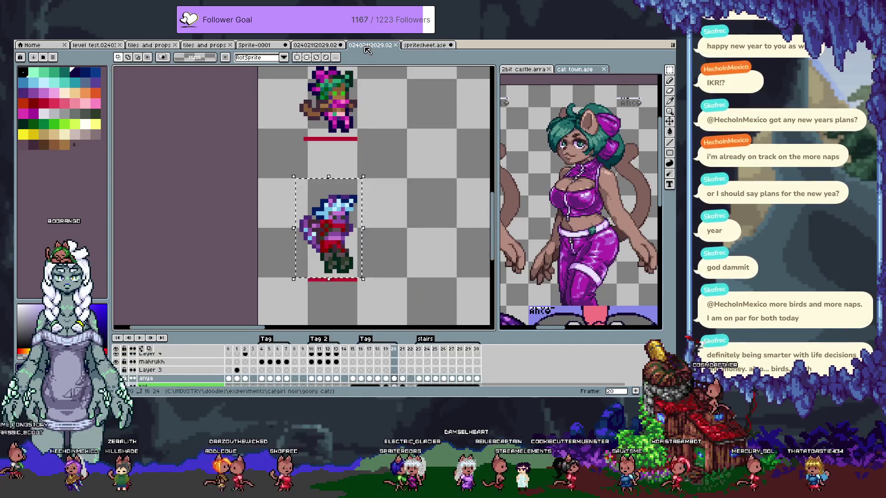
pyautogui.press('Right')
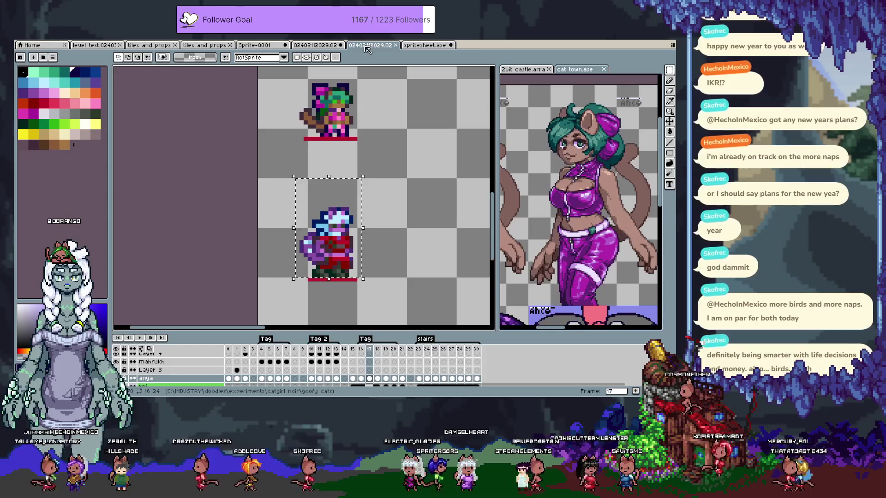
pyautogui.click(425, 45)
pyautogui.hotkey('ctrl', 'v')
pyautogui.moveTo(193, 240); pyautogui.dragTo(180, 193)
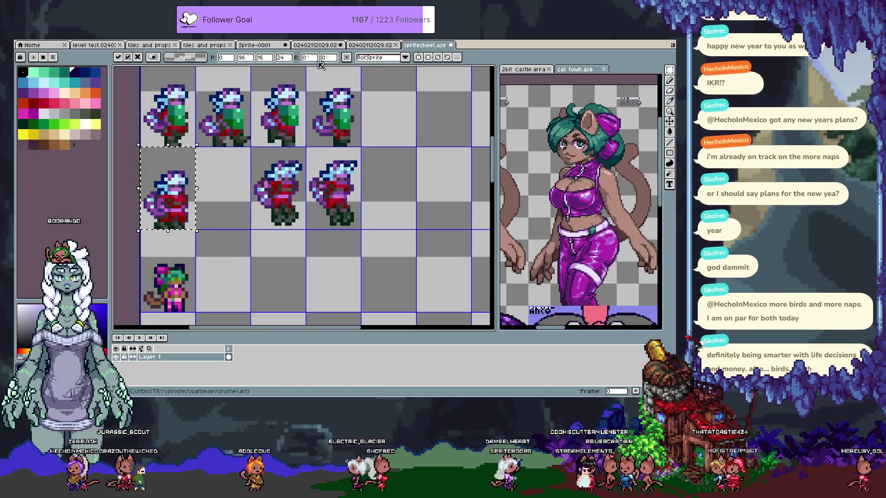
# Paste the fourth red-outfit frame beside the others and commit it in place
pyautogui.click(369, 46)
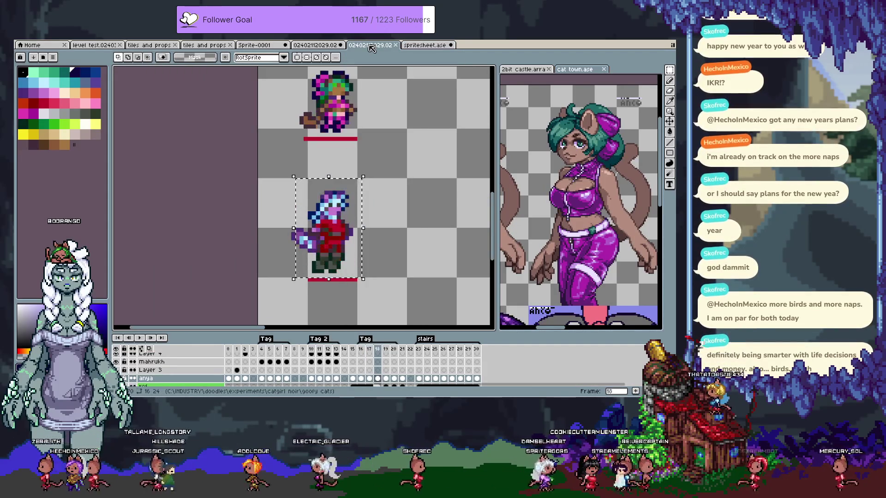
pyautogui.click(424, 44)
pyautogui.hotkey('ctrl', 'v')
pyautogui.moveTo(194, 221)
pyautogui.mouseDown()
pyautogui.moveTo(208, 190)
pyautogui.moveTo(218, 194)
pyautogui.mouseUp()
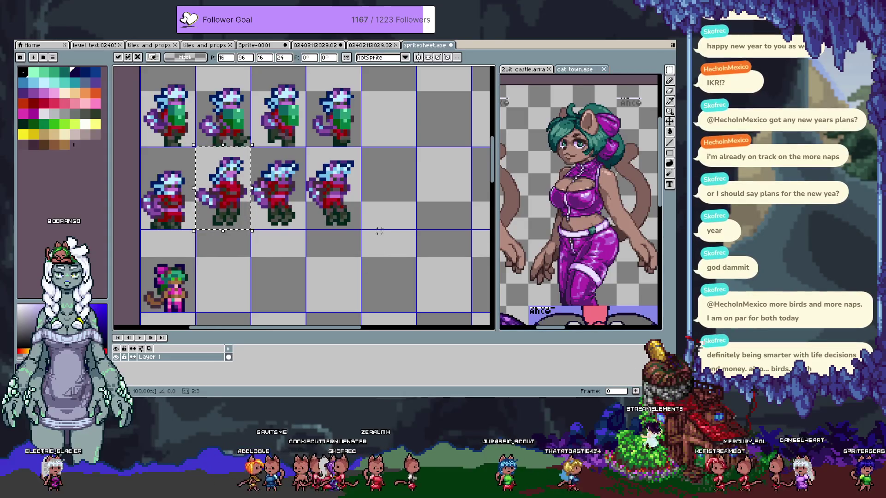
pyautogui.click(177, 186)
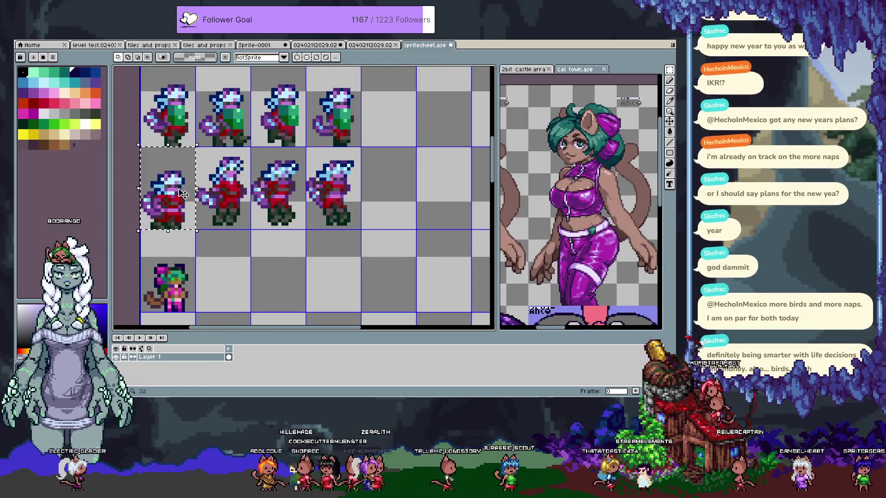
# Check the frame's cell position with arrow nudges, keep it in place, and clear the selection
pyautogui.press('Up')
pyautogui.press('Down')
pyautogui.scroll(-2, 179, 190)
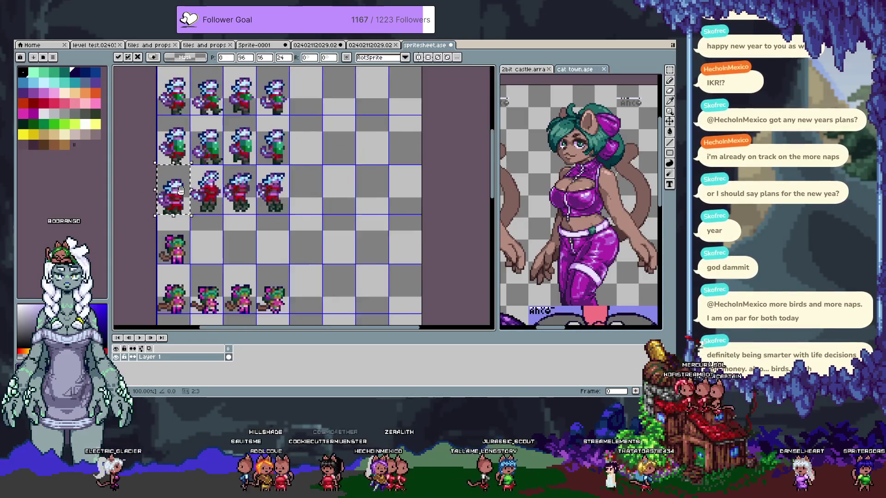
pyautogui.press('Up')
pyautogui.press('Up')
pyautogui.press('Up')
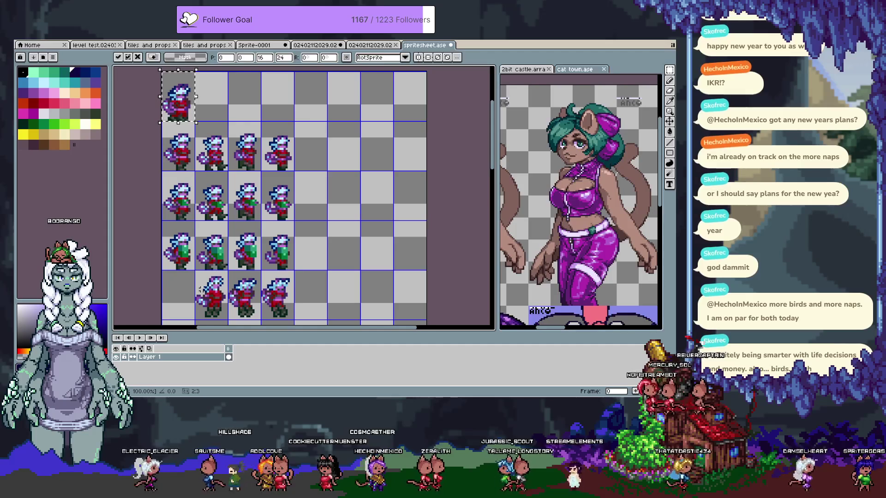
pyautogui.press('Escape')
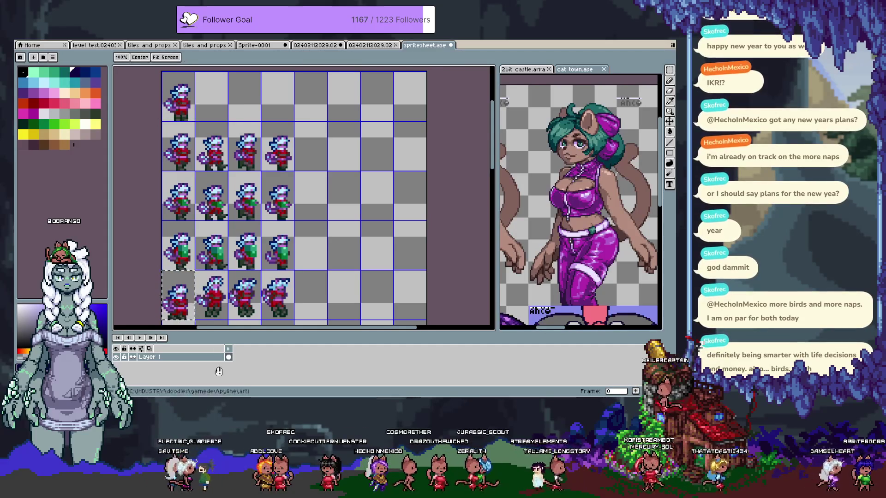
pyautogui.scroll(-5, 277, 172)
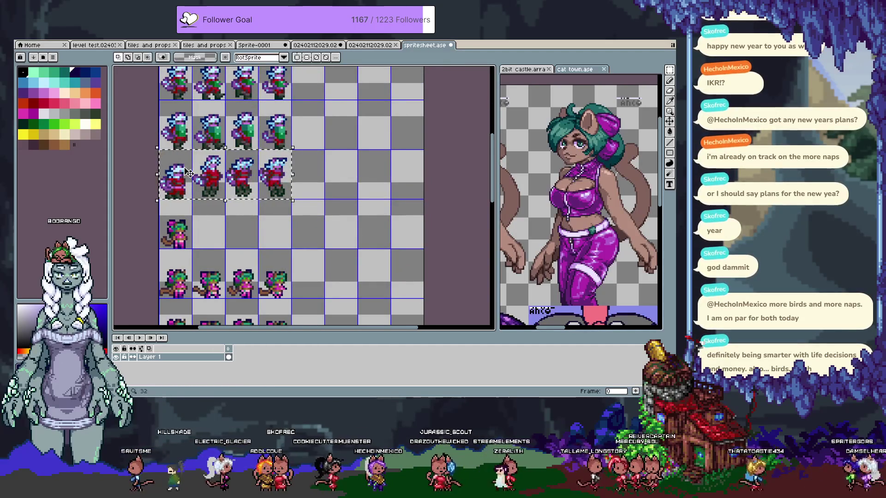
pyautogui.click(296, 198)
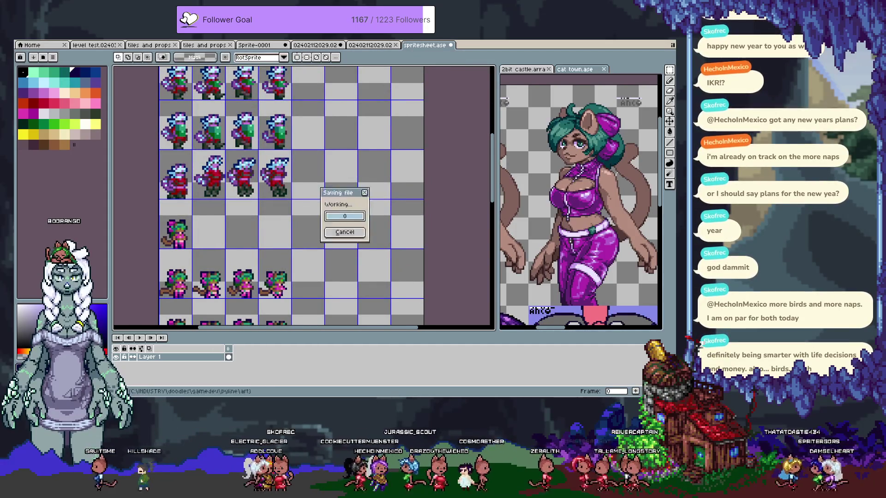
pyautogui.moveTo(320, 239); pyautogui.dragTo(337, 133)
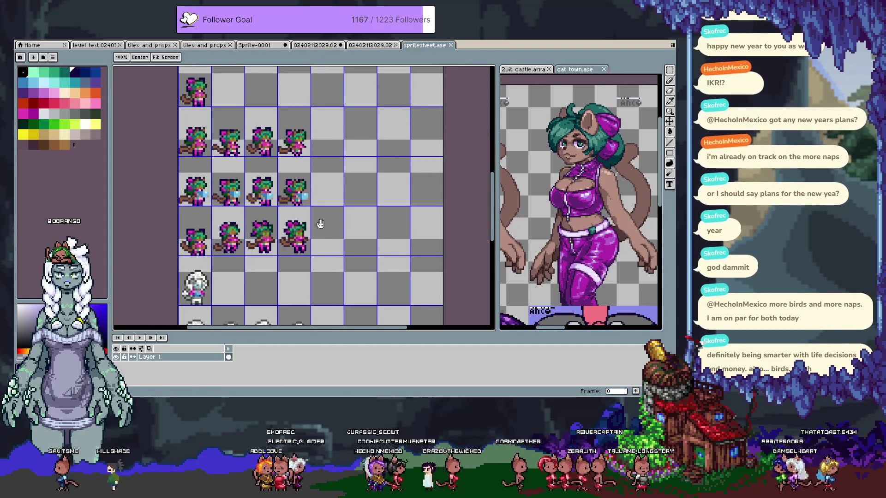
# Copy the first white-haired frame and paste it into its third-row cell
pyautogui.moveTo(317, 223); pyautogui.dragTo(386, 67)
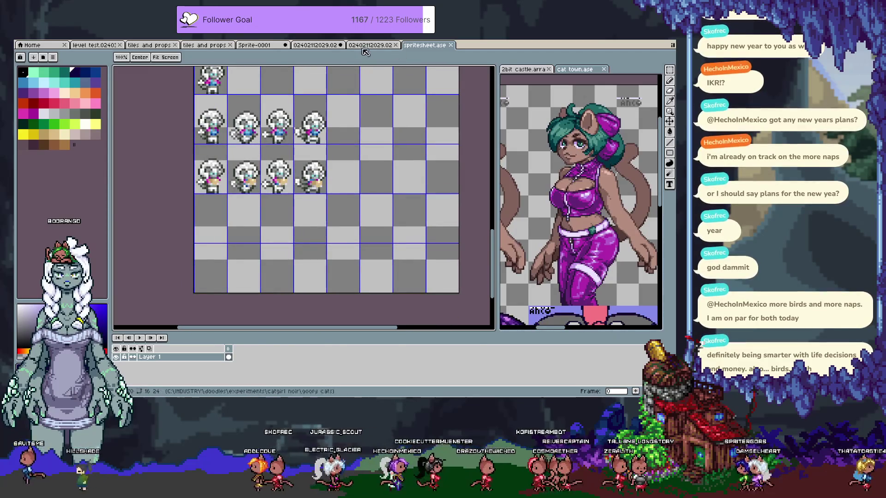
pyautogui.click(369, 45)
pyautogui.moveTo(384, 243)
pyautogui.mouseDown()
pyautogui.moveTo(366, 85)
pyautogui.moveTo(337, 225)
pyautogui.moveTo(296, 279)
pyautogui.mouseUp()
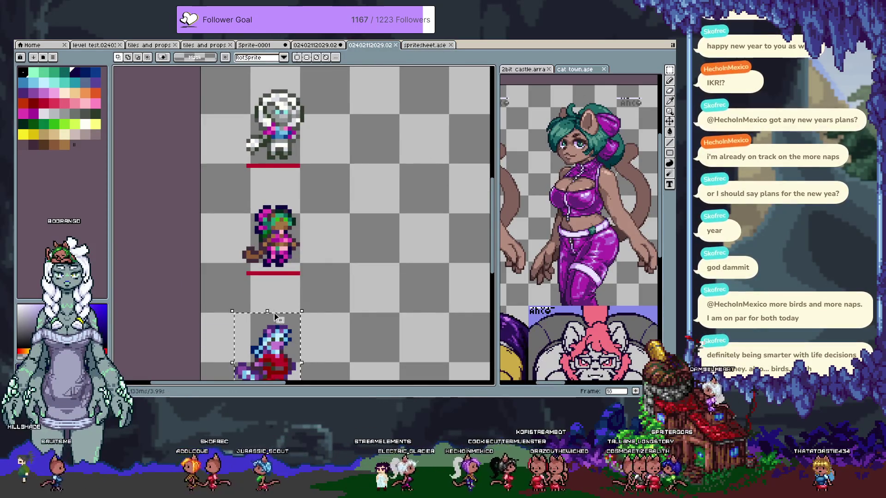
pyautogui.hotkey('ctrl', 'z')
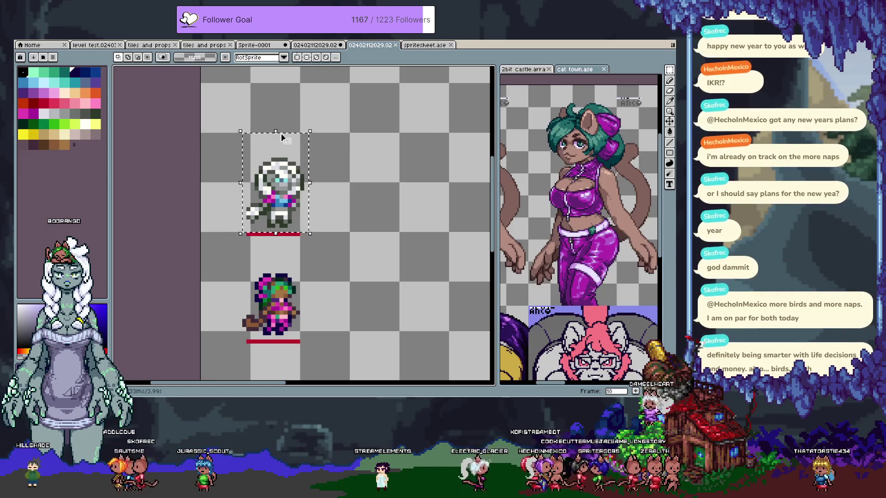
pyautogui.press('Tab')
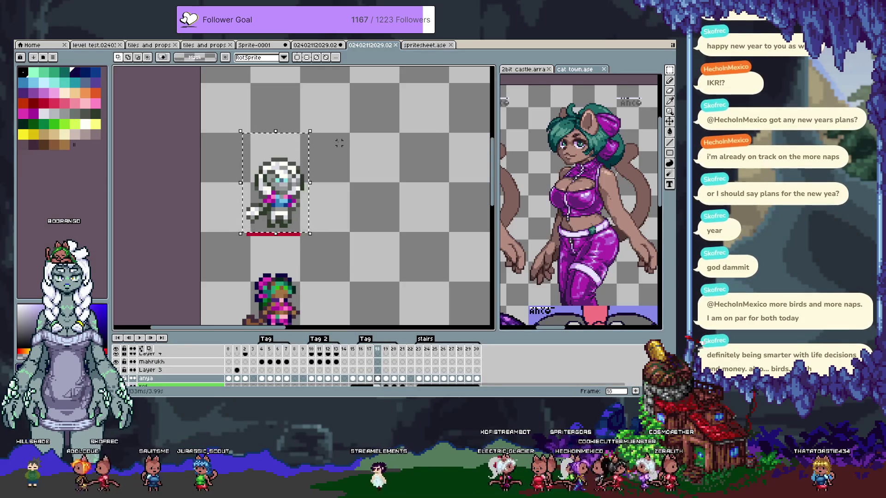
pyautogui.press('Tab')
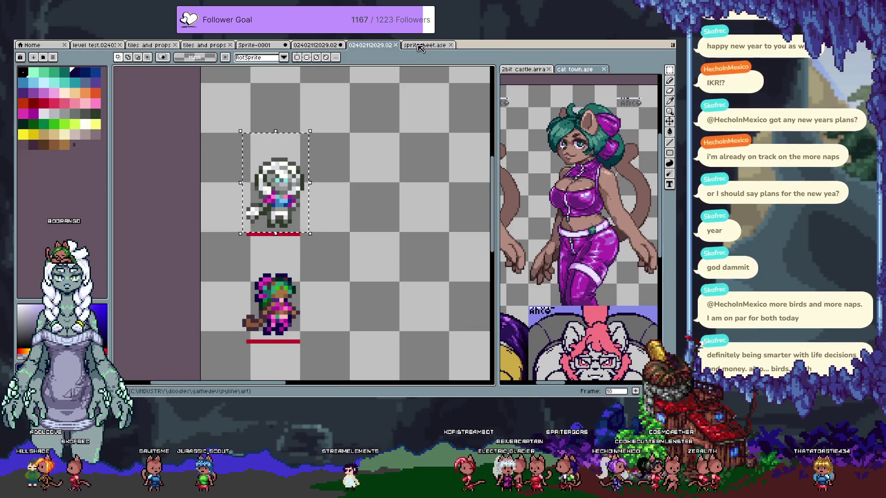
pyautogui.click(421, 48)
pyautogui.scroll(1, 258, 229)
pyautogui.hotkey('ctrl', 'v')
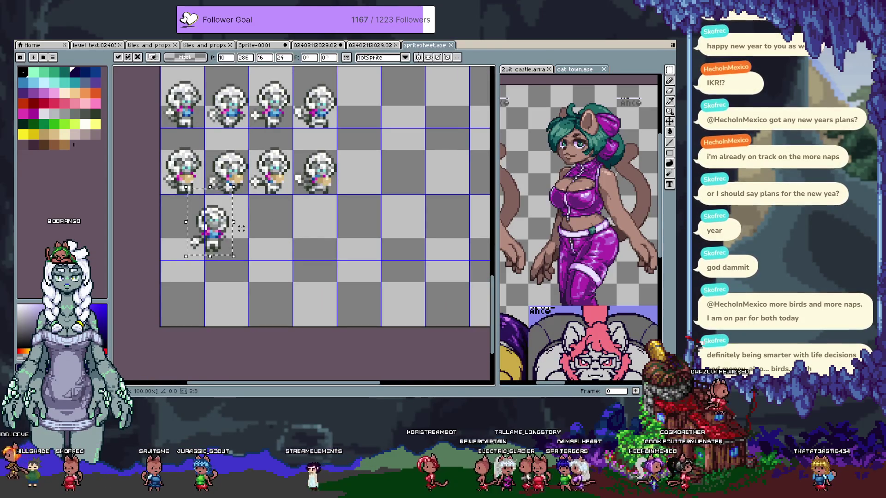
pyautogui.moveTo(219, 231); pyautogui.dragTo(235, 236)
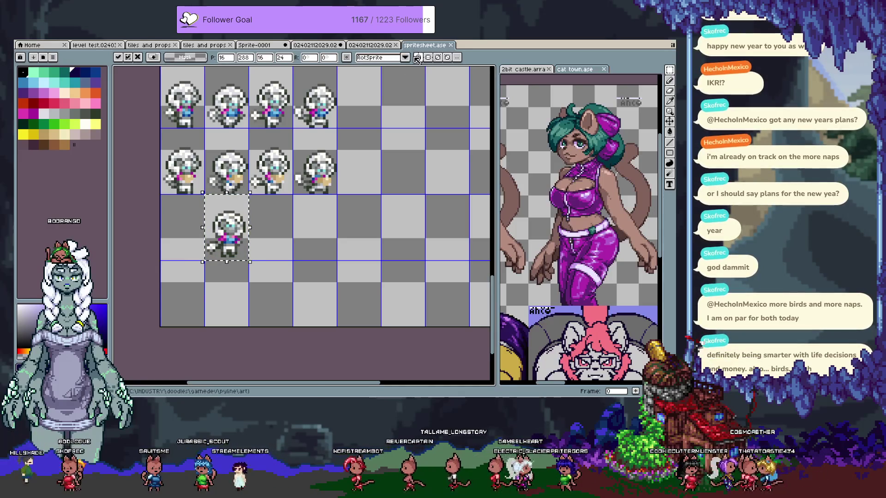
# Paste the second and third white-haired frames into the next third-row cells
pyautogui.click(375, 46)
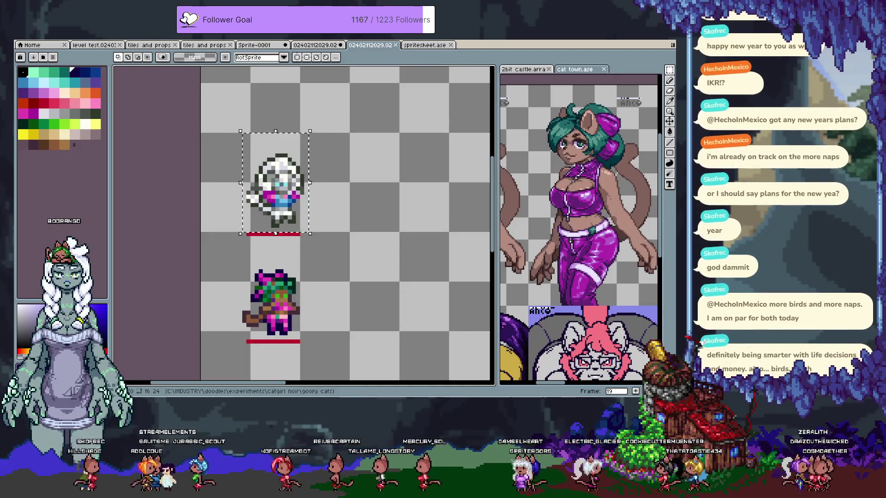
pyautogui.click(424, 45)
pyautogui.hotkey('ctrl', 'v')
pyautogui.moveTo(208, 238); pyautogui.dragTo(271, 233)
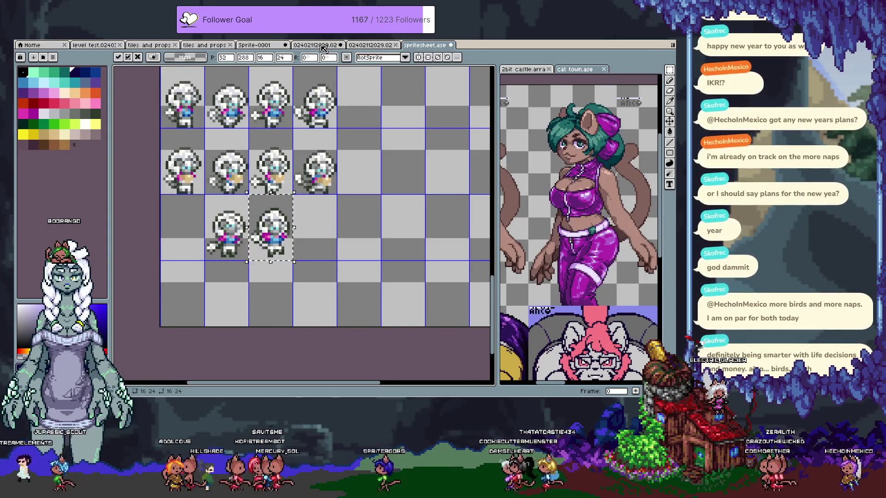
pyautogui.click(375, 45)
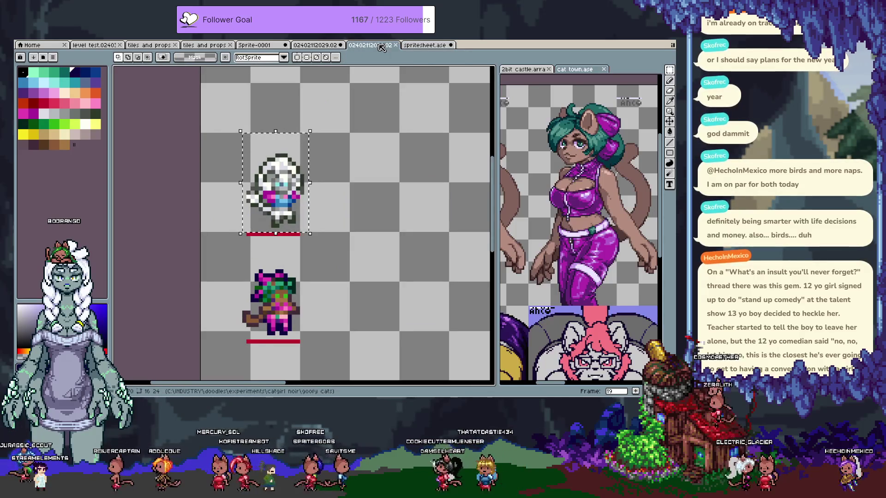
pyautogui.click(420, 45)
pyautogui.hotkey('ctrl', 'v')
pyautogui.moveTo(254, 241); pyautogui.dragTo(318, 245)
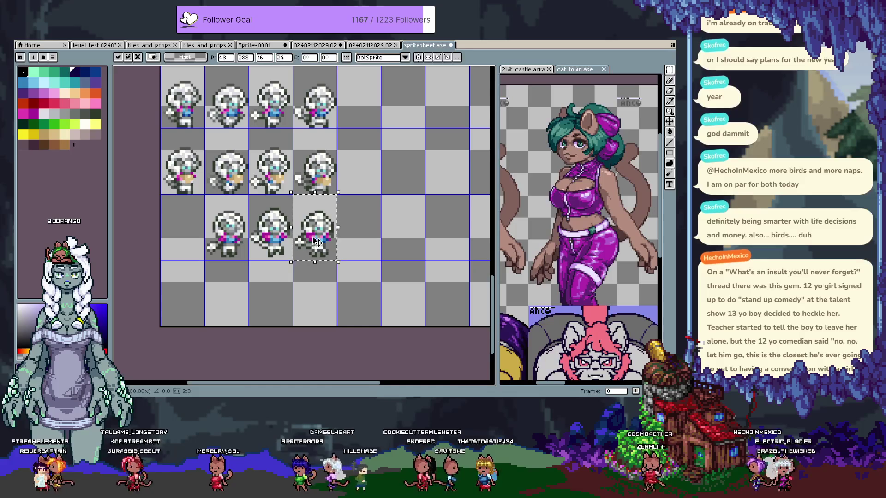
# Place the last white-haired frame in the third row's first cell, nudged one pixel left and up
pyautogui.click(376, 45)
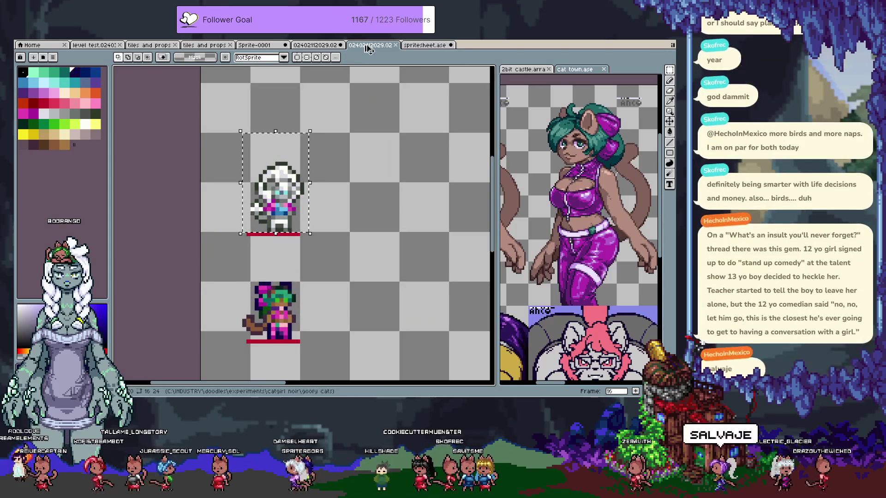
pyautogui.click(424, 45)
pyautogui.moveTo(214, 235); pyautogui.dragTo(198, 241)
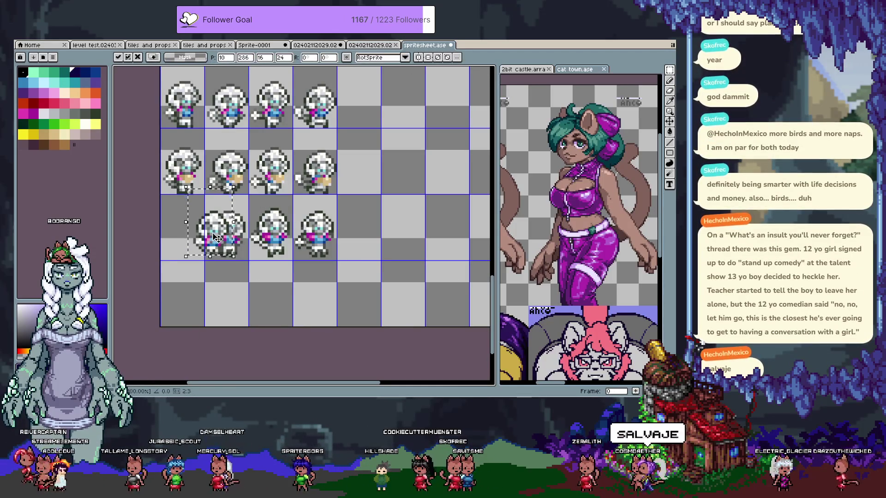
pyautogui.press('Left')
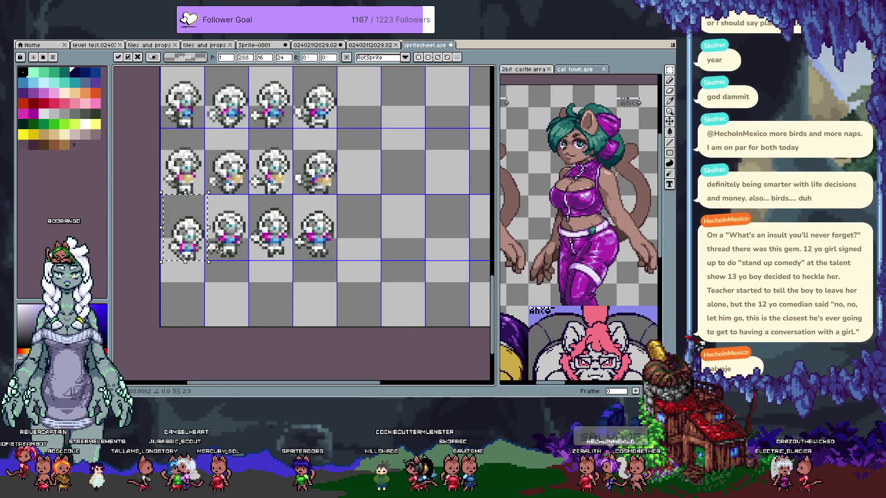
pyautogui.press('Up')
pyautogui.rightClick(319, 187)
pyautogui.click(332, 203)
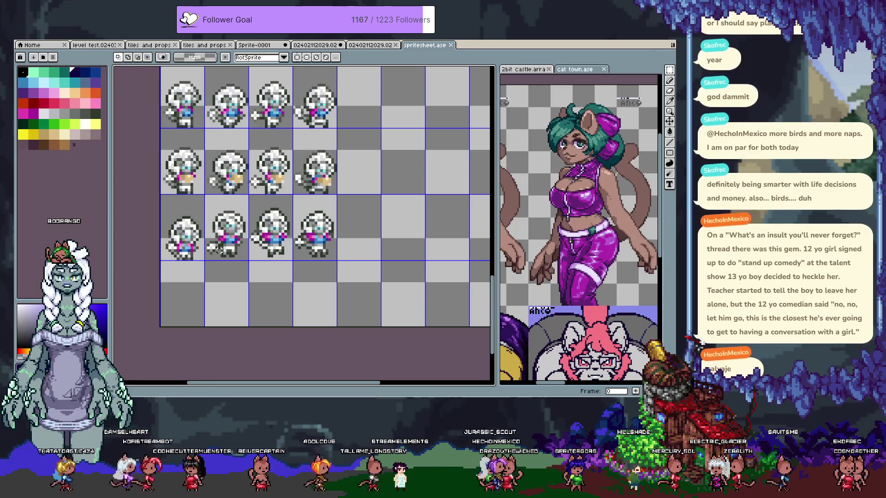
pyautogui.press('i')
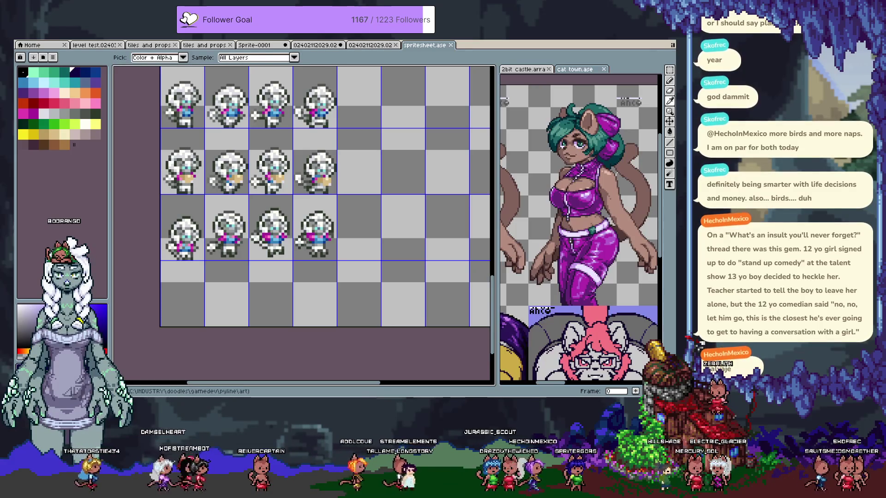
pyautogui.press('m')
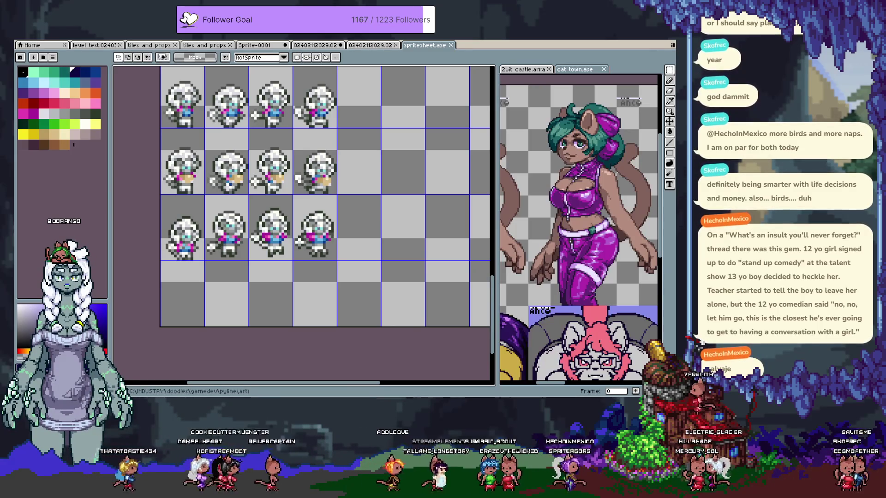
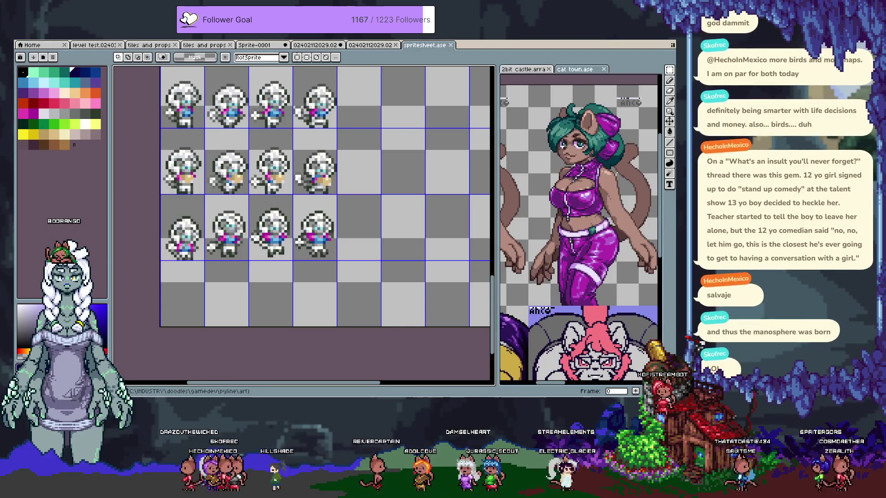
# Zoom out to survey the whole sprite sheet, then zoom and pan back to its top rows
pyautogui.scroll(-1, 338, 187)
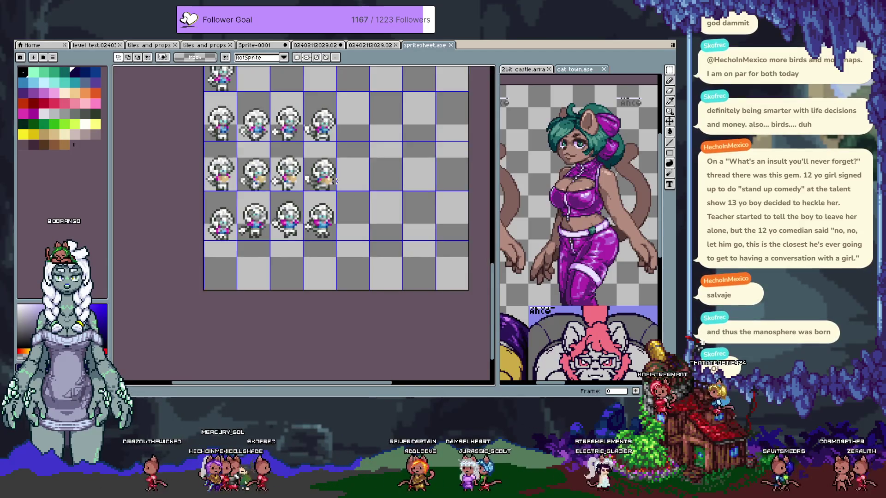
pyautogui.moveTo(333, 187); pyautogui.dragTo(345, 271)
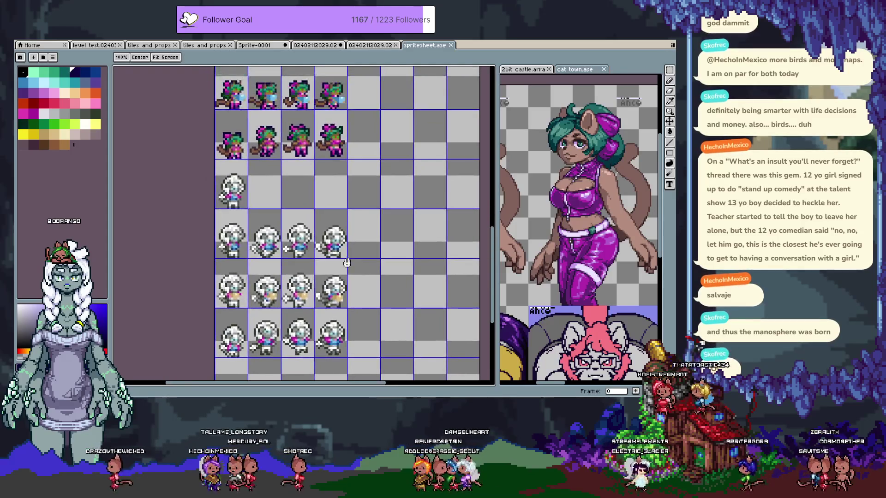
pyautogui.scroll(-1, 354, 218)
pyautogui.scroll(-1, 365, 212)
pyautogui.scroll(-1, 370, 210)
pyautogui.moveTo(375, 208); pyautogui.dragTo(360, 227)
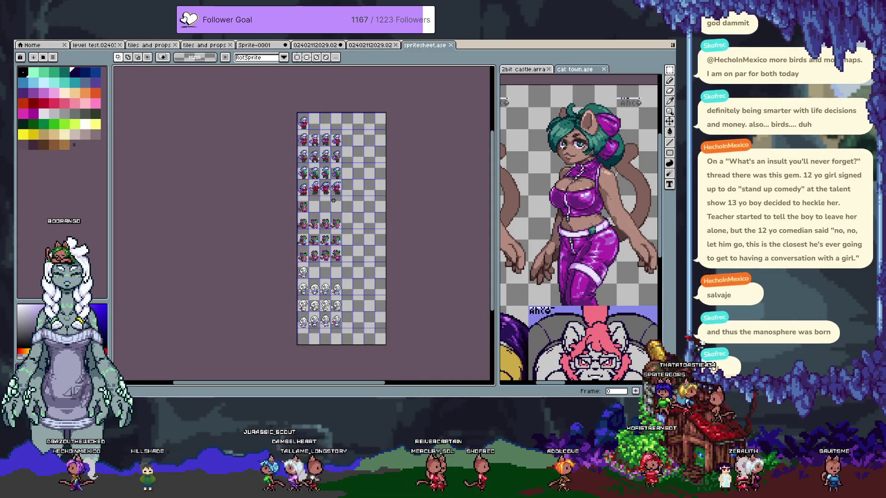
pyautogui.scroll(1, 316, 149)
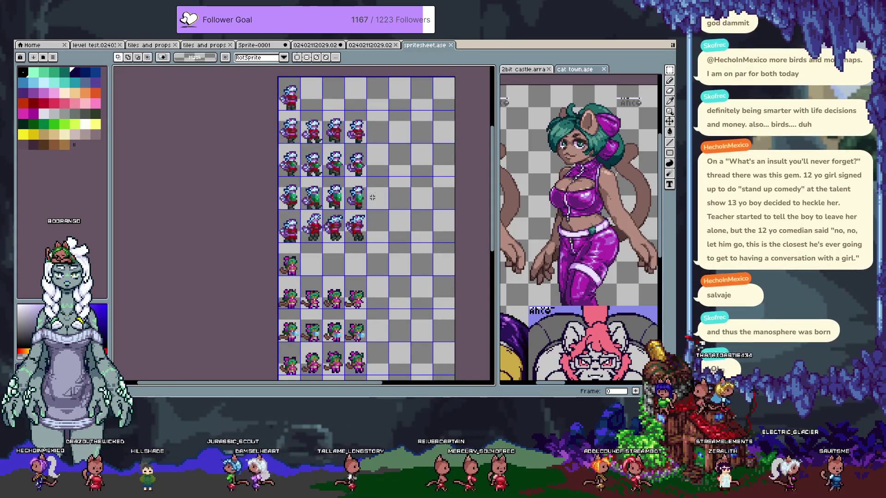
pyautogui.moveTo(391, 282); pyautogui.dragTo(379, 184)
pyautogui.press('space')
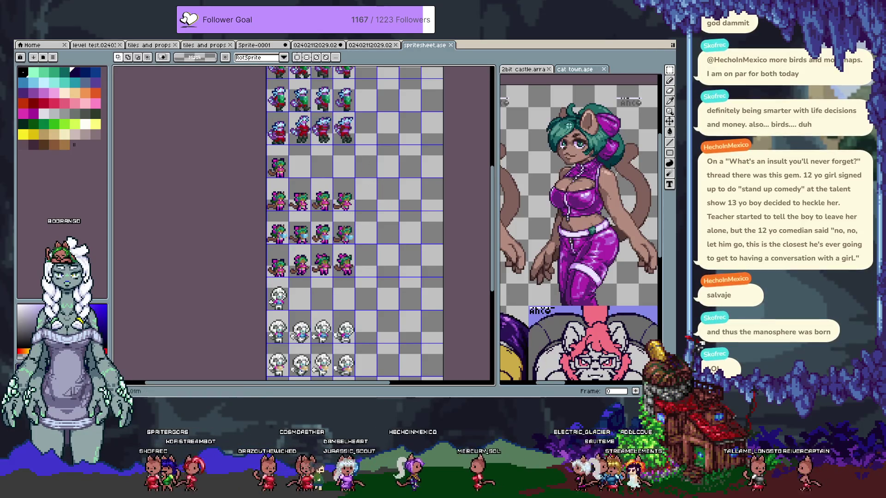
# Make the cat town file active and zoom in on the green-haired character's face
pyautogui.scroll(2, 570, 122)
pyautogui.scroll(1, 564, 131)
pyautogui.scroll(1, 569, 128)
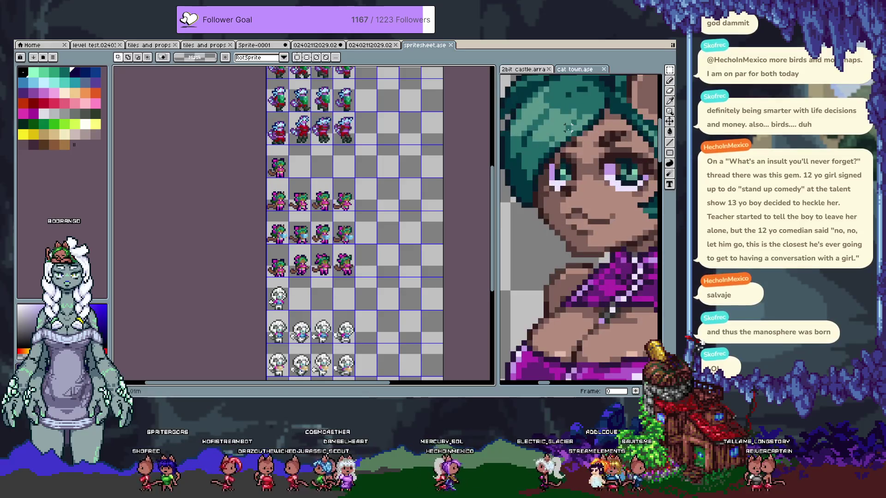
pyautogui.click(569, 149)
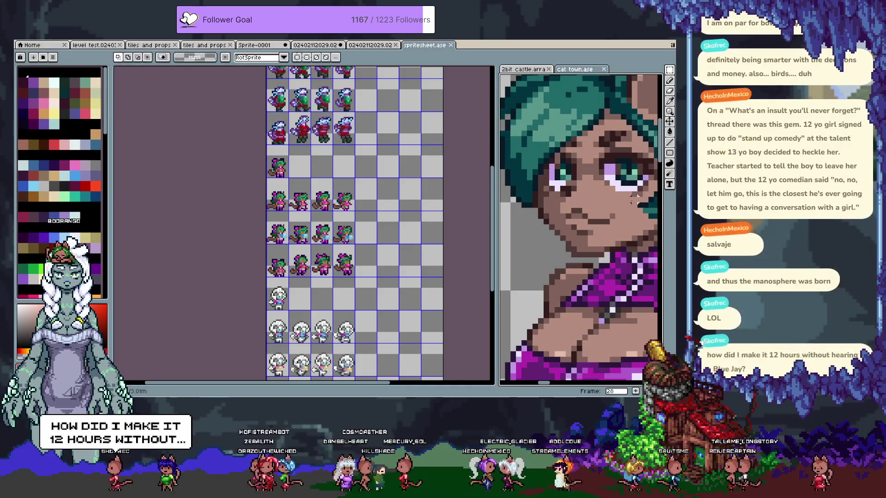
pyautogui.scroll(-3, 646, 213)
pyautogui.scroll(3, 651, 217)
pyautogui.scroll(-2, 655, 224)
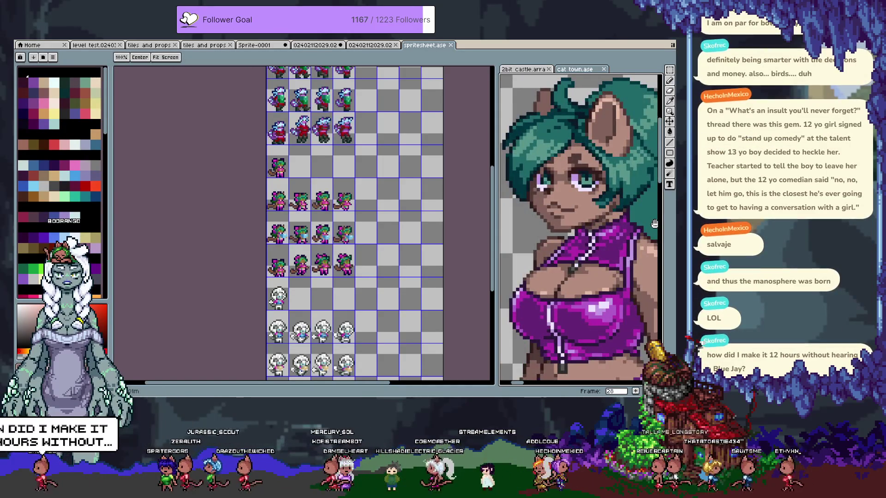
pyautogui.scroll(2, 655, 224)
pyautogui.scroll(-3, 522, 216)
pyautogui.scroll(4, 563, 157)
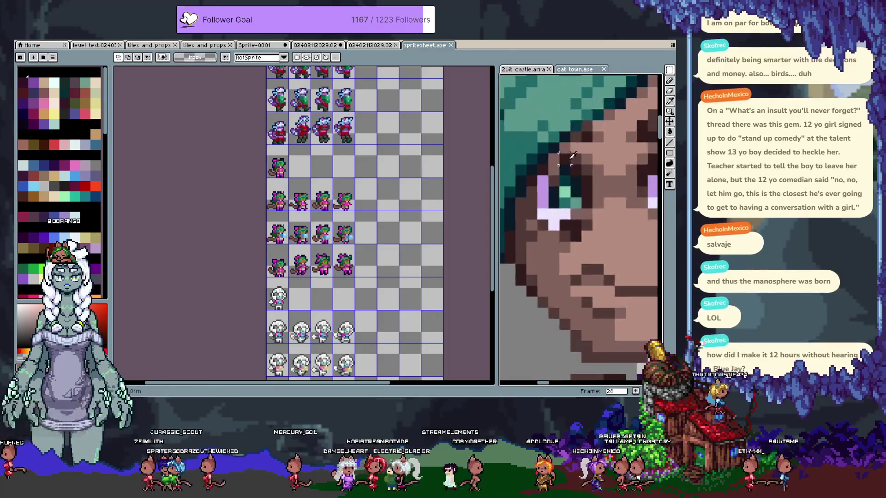
# Paint a pixel near the character's eye with the pencil, then undo it
pyautogui.press('i')
pyautogui.press('b')
pyautogui.click(563, 157)
pyautogui.scroll(-3, 567, 207)
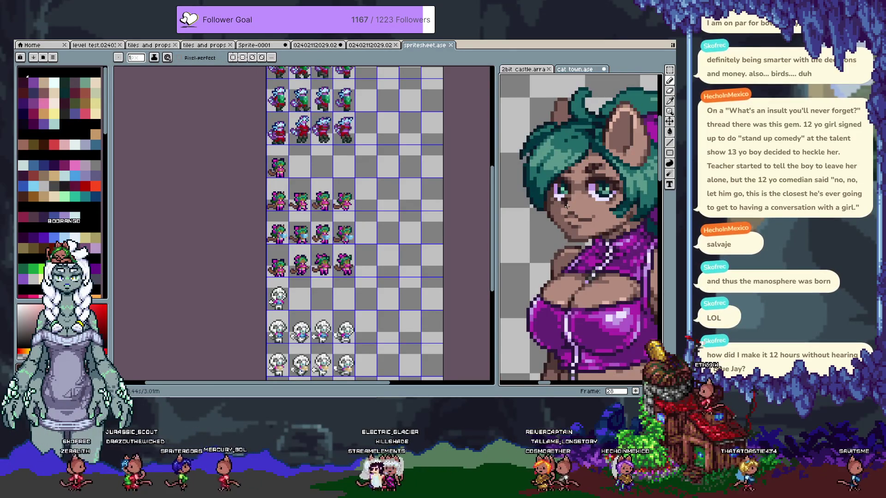
pyautogui.scroll(5, 568, 207)
pyautogui.hotkey('ctrl', 'z')
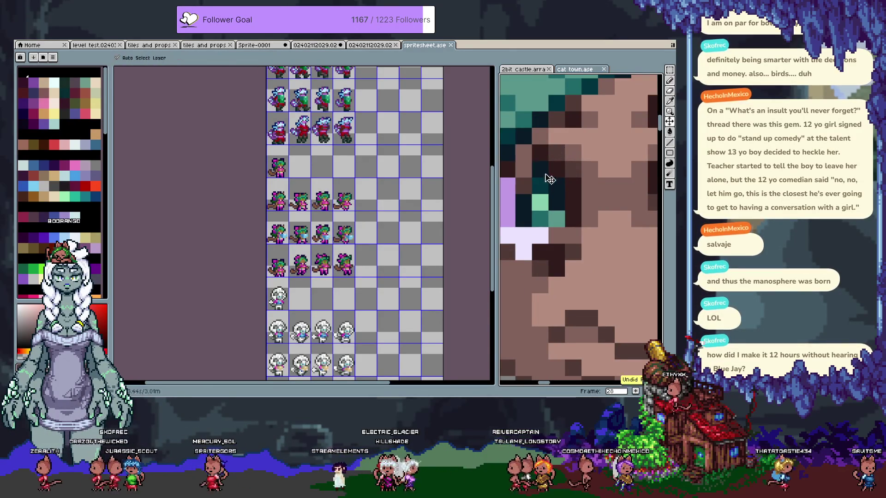
# Zoom and pan to inspect the character's right side and shift the sprite sheet view
pyautogui.scroll(-3, 536, 155)
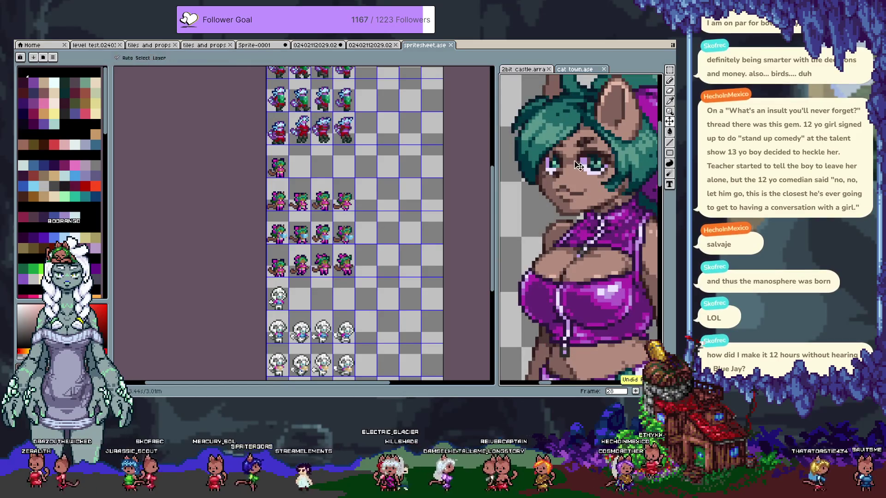
pyautogui.scroll(1, 549, 150)
pyautogui.scroll(1, 550, 150)
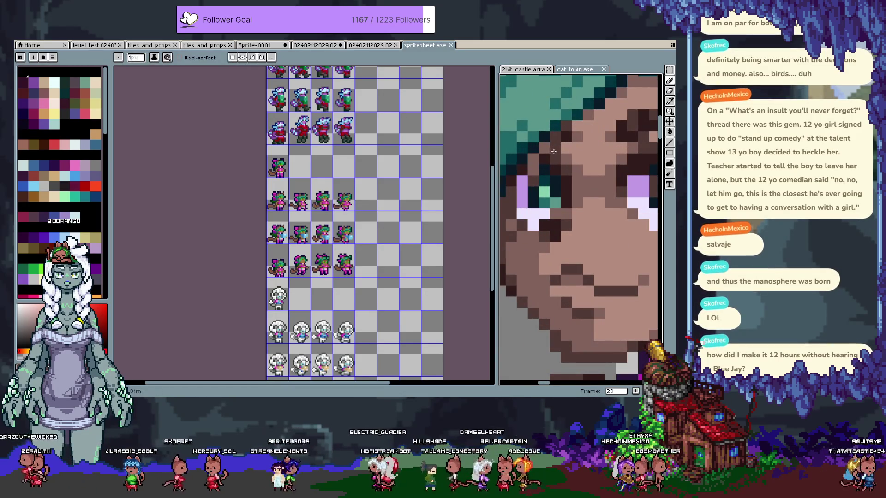
pyautogui.scroll(-1, 554, 151)
pyautogui.scroll(-1, 561, 148)
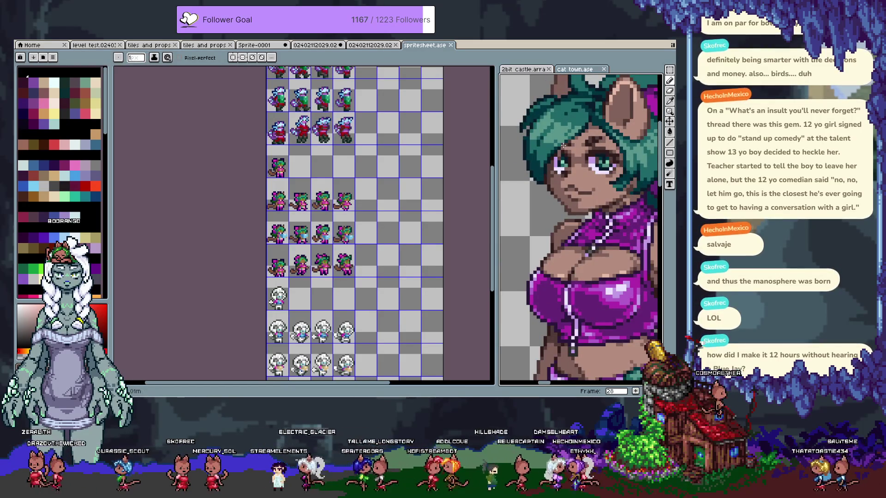
pyautogui.scroll(1, 561, 146)
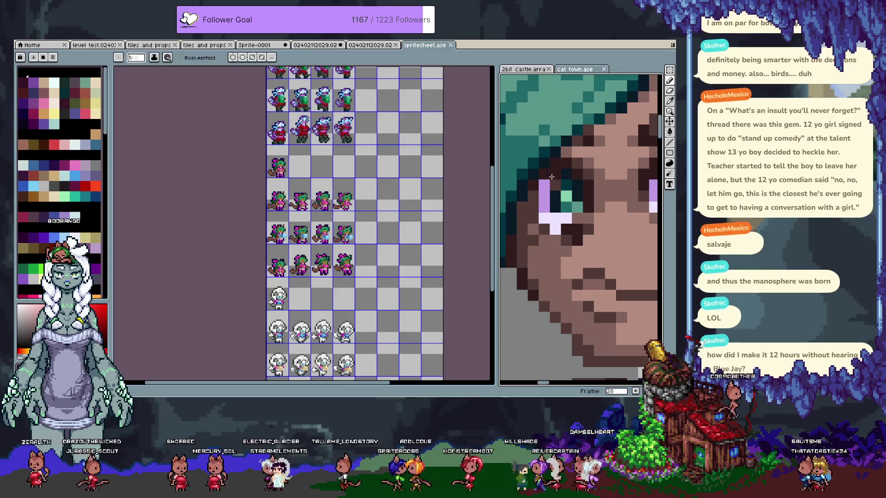
pyautogui.scroll(-2, 561, 145)
pyautogui.moveTo(560, 146); pyautogui.dragTo(624, 196)
pyautogui.moveTo(444, 186)
pyautogui.mouseDown()
pyautogui.moveTo(489, 186)
pyautogui.moveTo(389, 184)
pyautogui.mouseUp()
pyautogui.scroll(-1, 528, 161)
pyautogui.scroll(3, 529, 161)
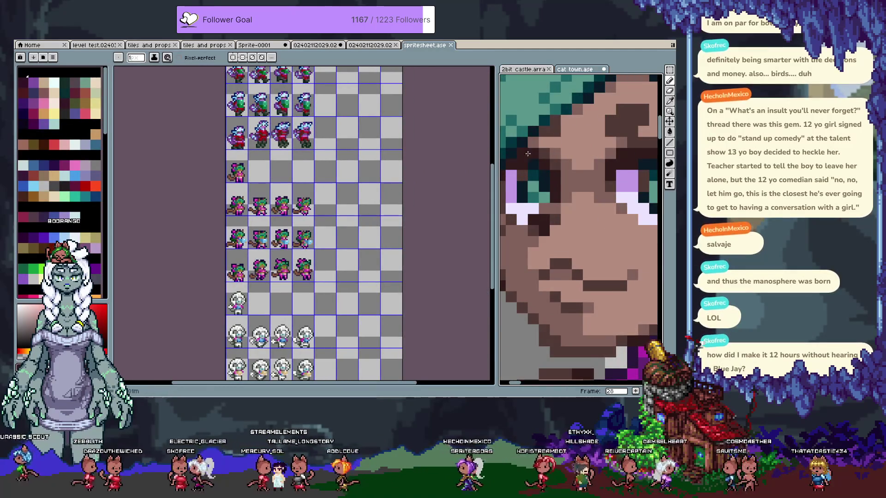
pyautogui.scroll(-3, 526, 151)
pyautogui.scroll(1, 526, 151)
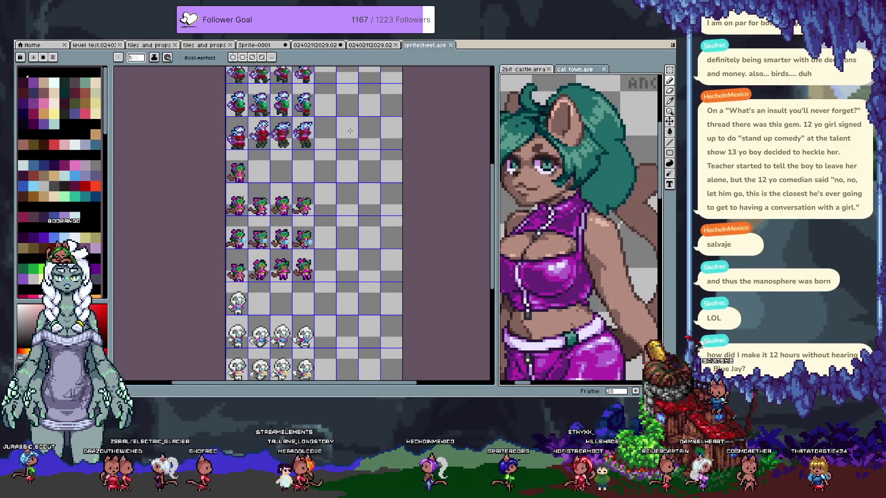
pyautogui.scroll(-1, 538, 180)
pyautogui.scroll(-1, 540, 199)
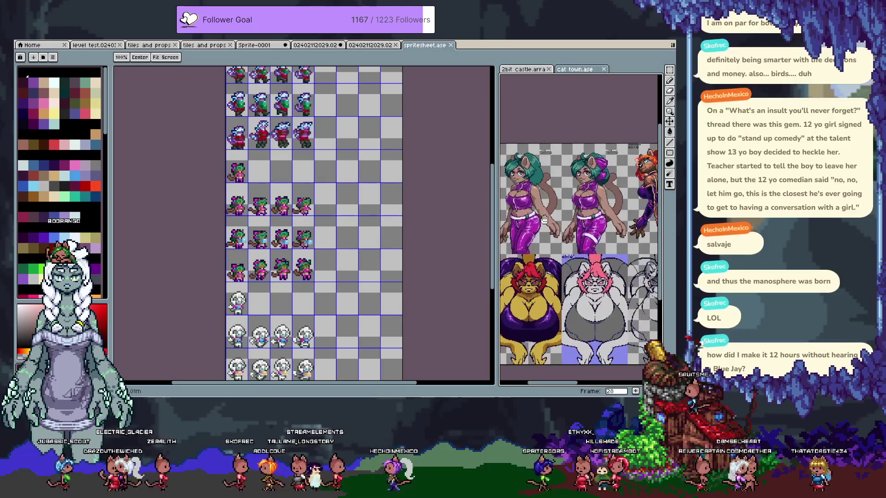
# Make spritesheet.ase the active editor instead of the cat town file
pyautogui.moveTo(543, 220); pyautogui.dragTo(546, 220)
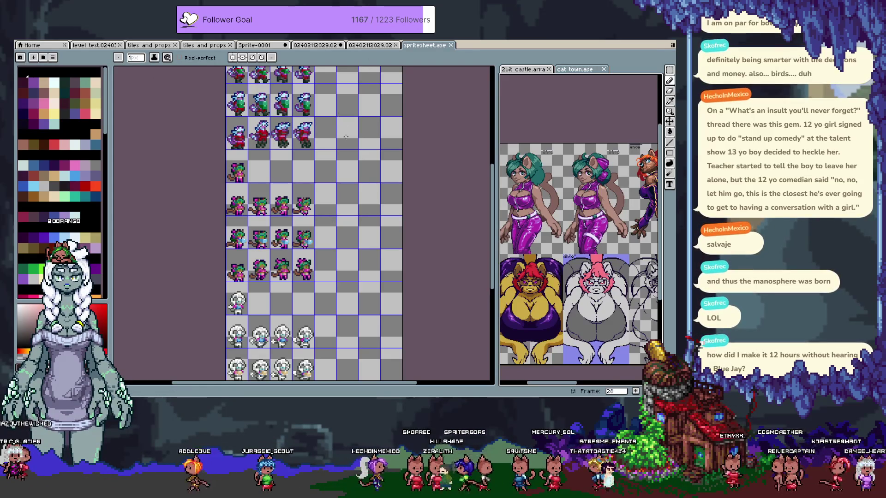
pyautogui.click(435, 46)
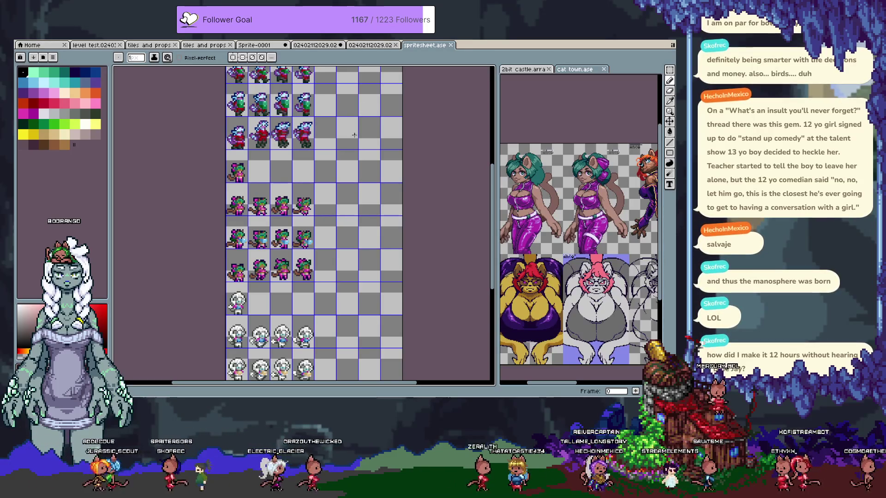
pyautogui.scroll(-2, 321, 240)
pyautogui.scroll(-2, 320, 231)
pyautogui.scroll(-3, 320, 212)
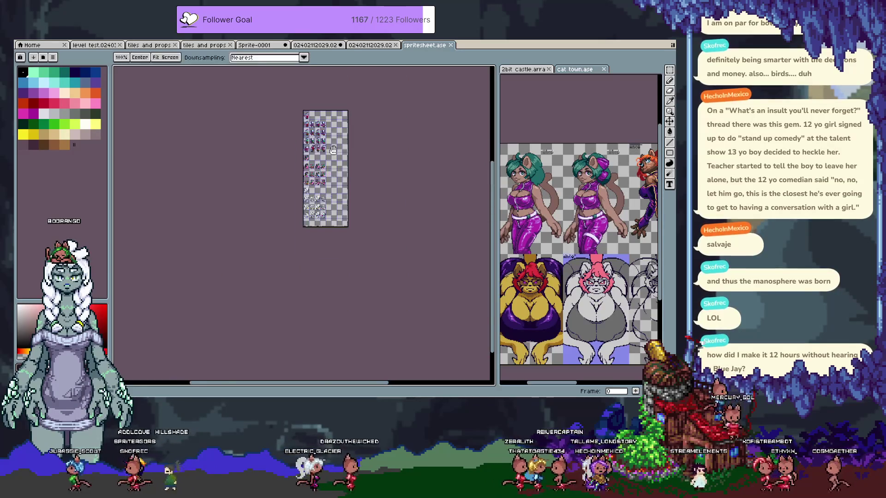
pyautogui.scroll(1, 320, 196)
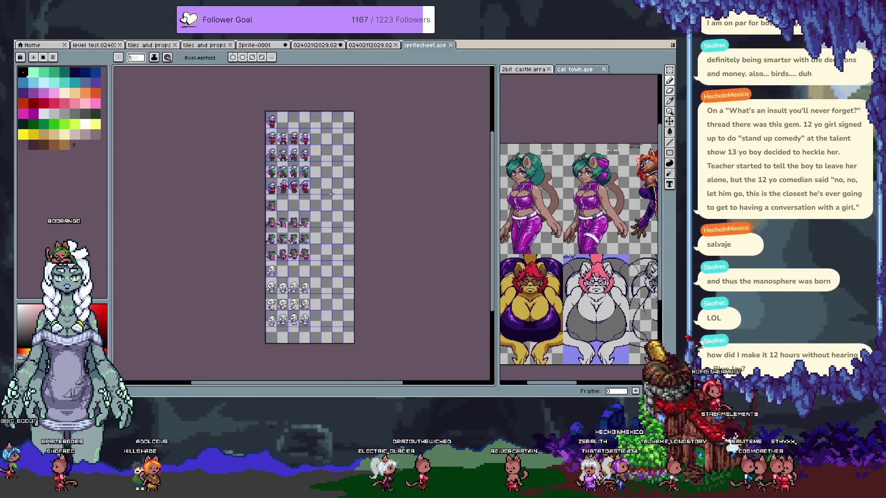
pyautogui.hotkey('ctrl', 'alt', 'c')
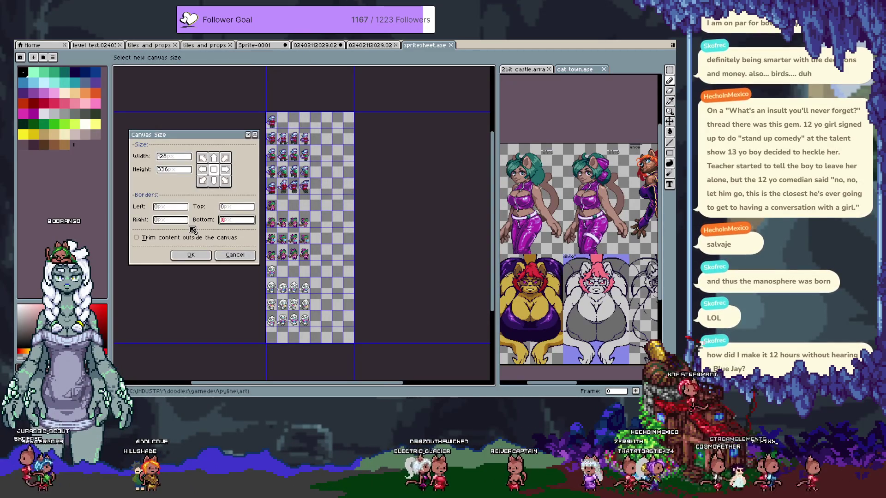
pyautogui.write('48')
pyautogui.press('Return')
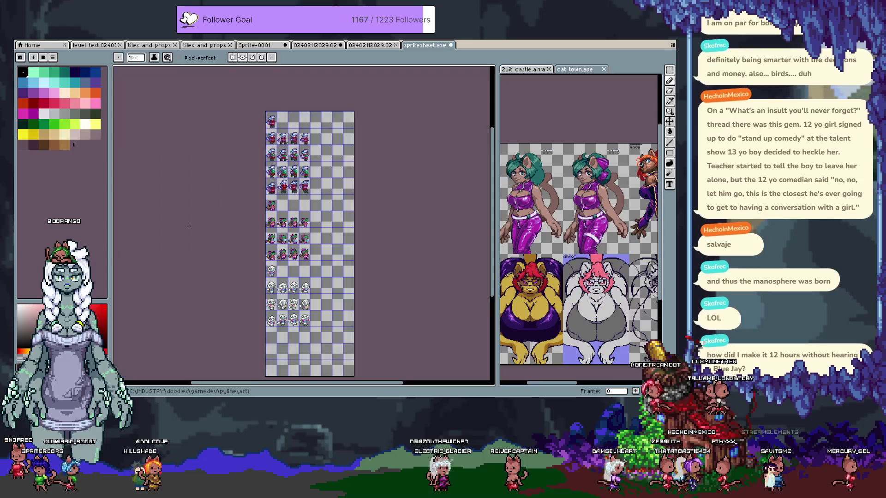
pyautogui.scroll(-1, 223, 233)
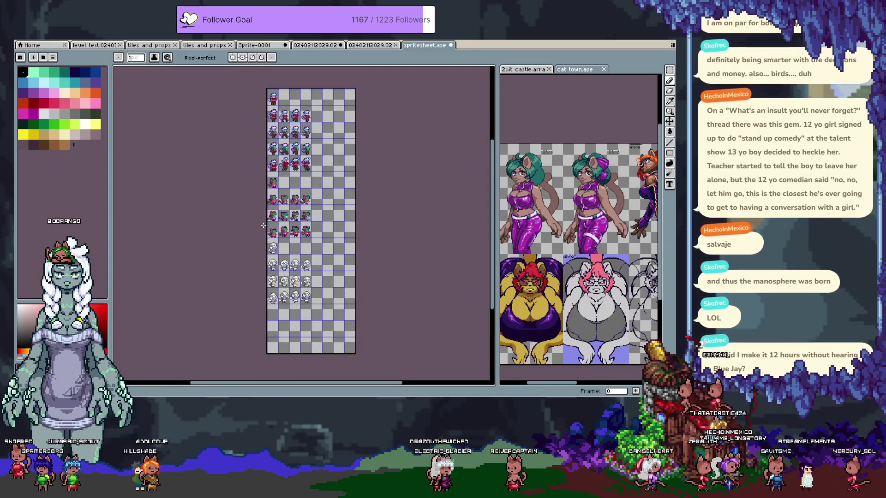
pyautogui.press('m')
# Move the selected sprite block down the sheet and drop it in place
pyautogui.moveTo(317, 314); pyautogui.dragTo(318, 331)
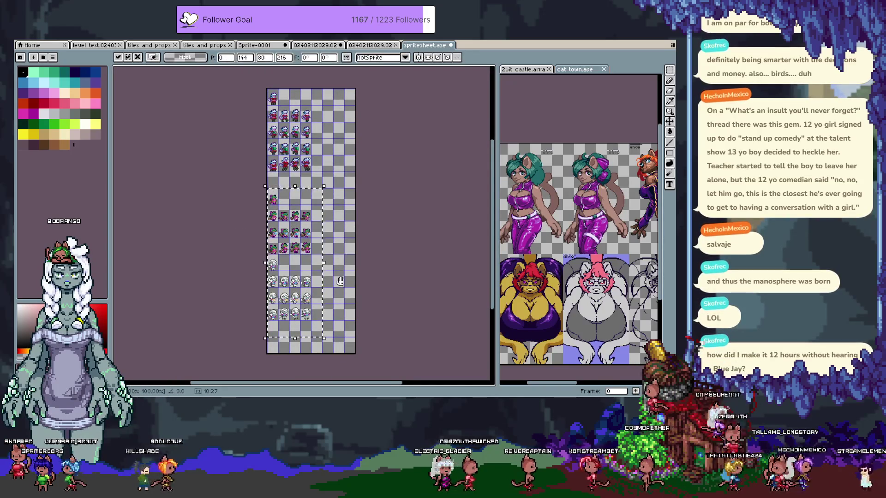
pyautogui.scroll(-2, 340, 282)
pyautogui.hotkey('ctrl', 'd')
pyautogui.hotkey('ctrl', 'y')
pyautogui.scroll(3, 308, 208)
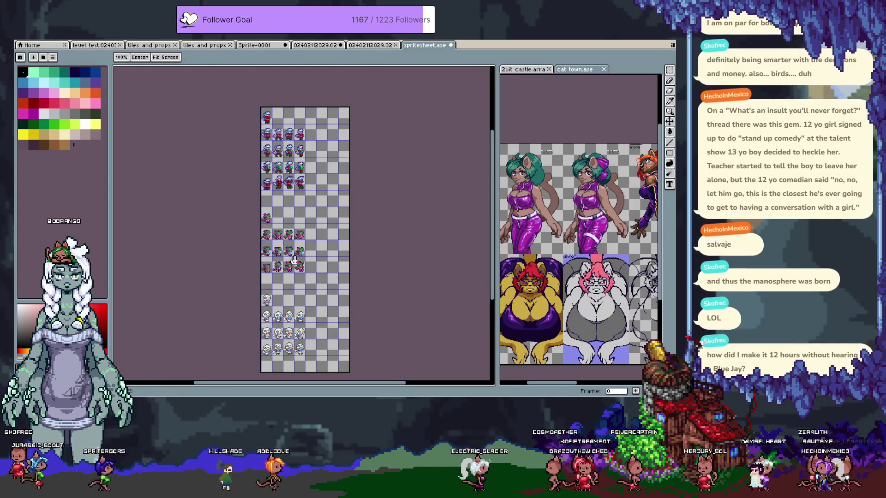
# Cut the fourth sprite row and re-paste it one row higher, then reposition the white sprite rows
pyautogui.moveTo(308, 208); pyautogui.dragTo(298, 152)
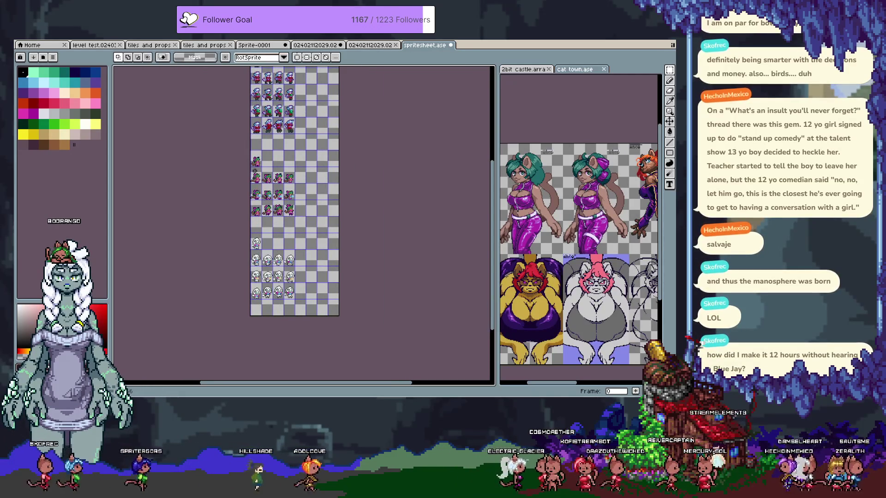
pyautogui.moveTo(252, 202); pyautogui.dragTo(307, 207)
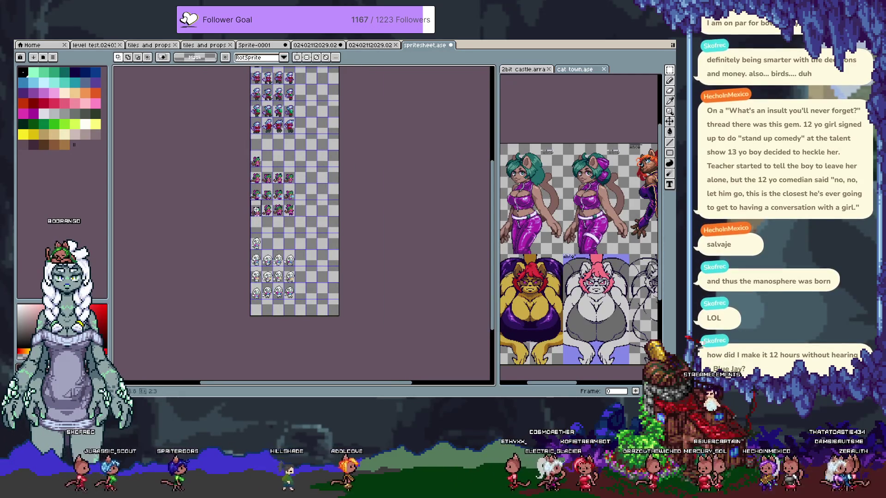
pyautogui.hotkey('ctrl', 'x')
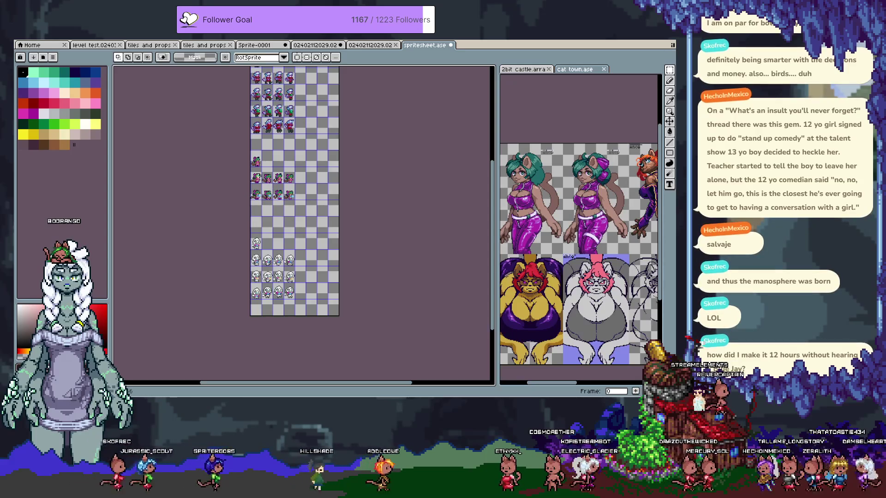
pyautogui.hotkey('ctrl', 'v')
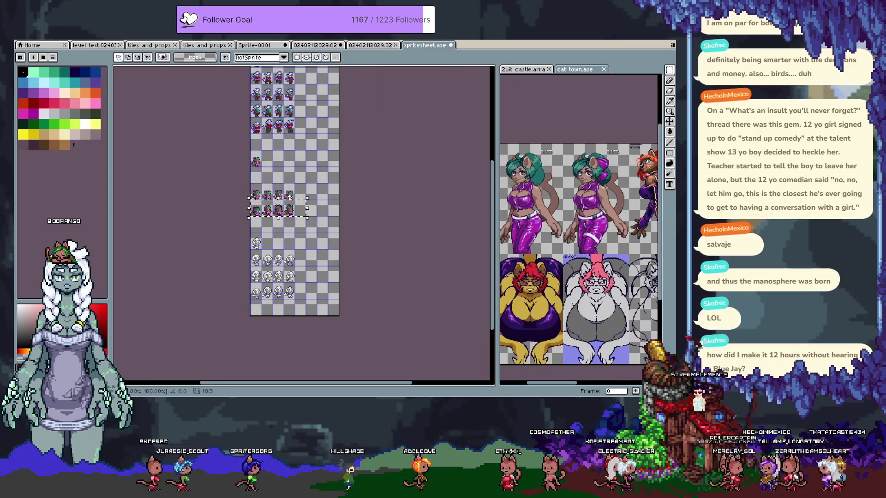
pyautogui.hotkey('shift', 'Up')
pyautogui.moveTo(253, 251); pyautogui.dragTo(314, 256)
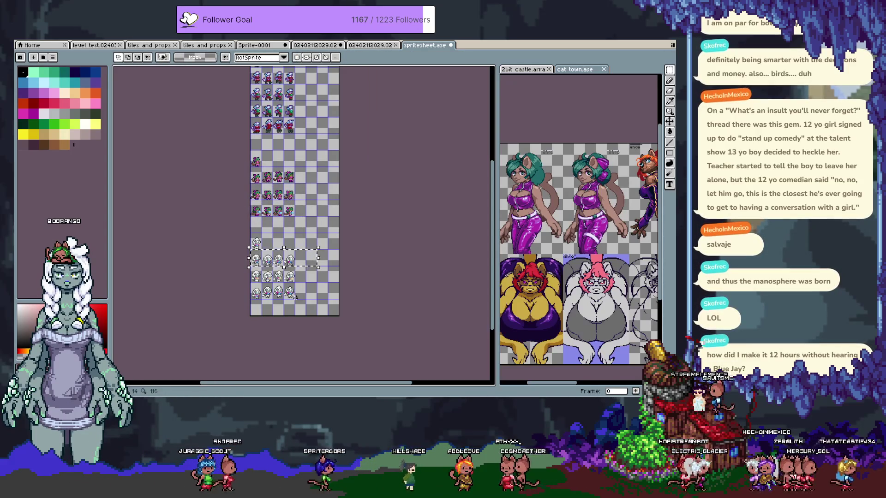
pyautogui.press('Delete')
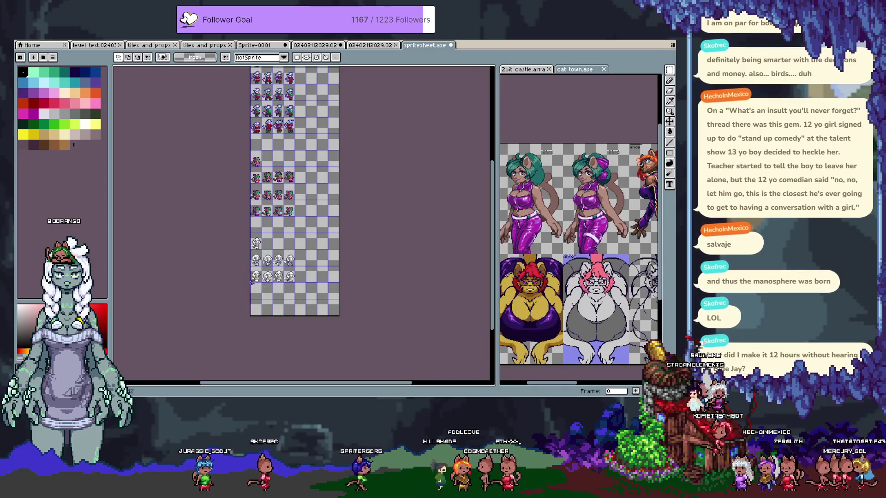
pyautogui.hotkey('ctrl', 'v')
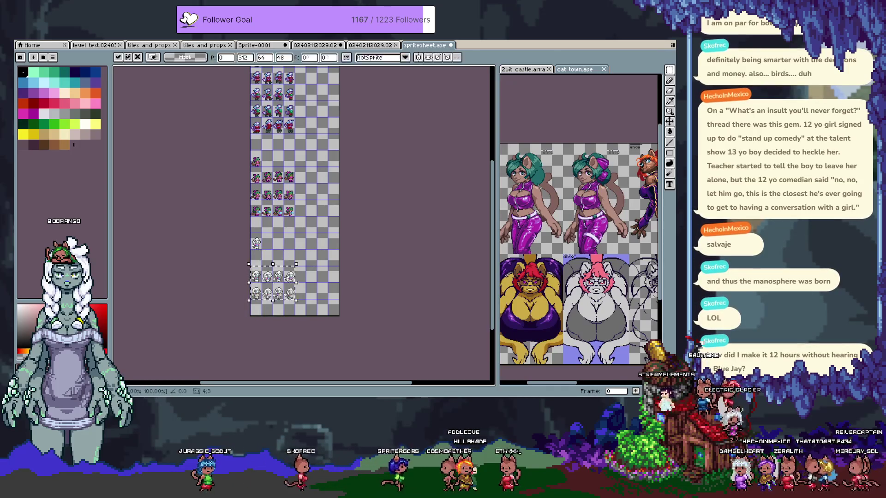
pyautogui.press('Return')
# Shift the remaining sprite rows down one cell to leave a blank separating row
pyautogui.scroll(3, 286, 222)
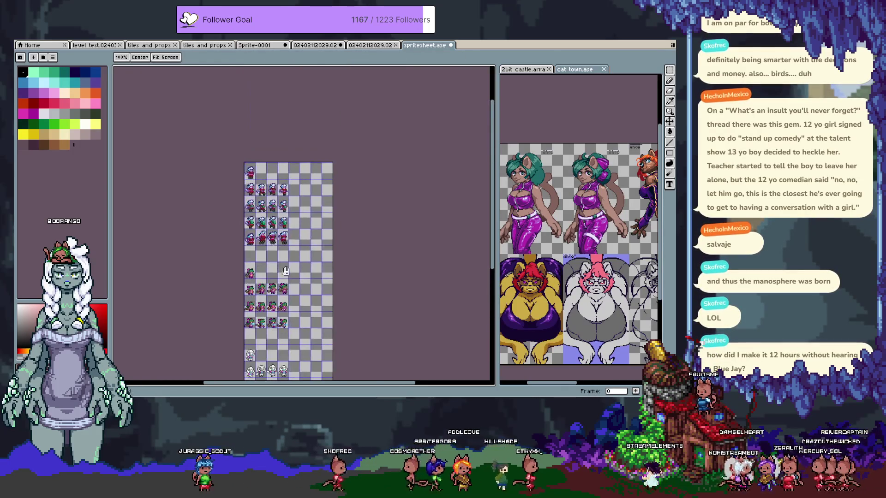
pyautogui.scroll(1, 287, 222)
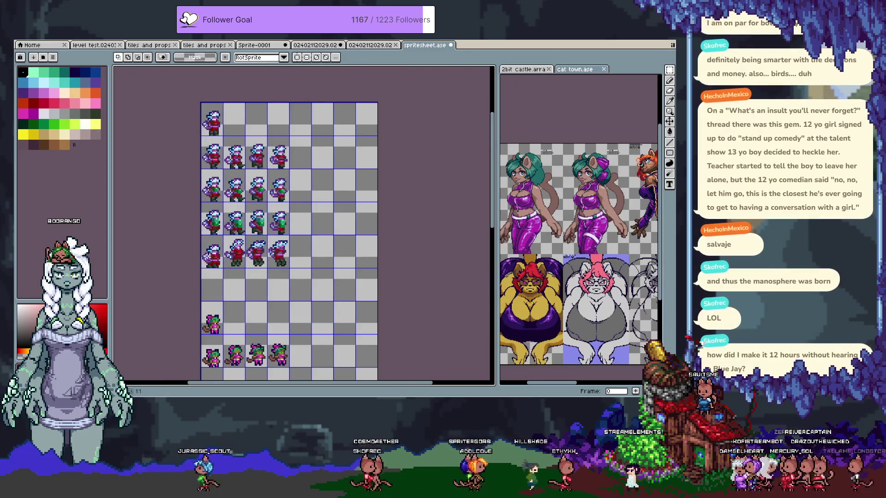
pyautogui.press('Delete')
pyautogui.moveTo(290, 235)
pyautogui.mouseDown()
pyautogui.moveTo(202, 135)
pyautogui.moveTo(217, 166)
pyautogui.mouseUp()
pyautogui.press('Return')
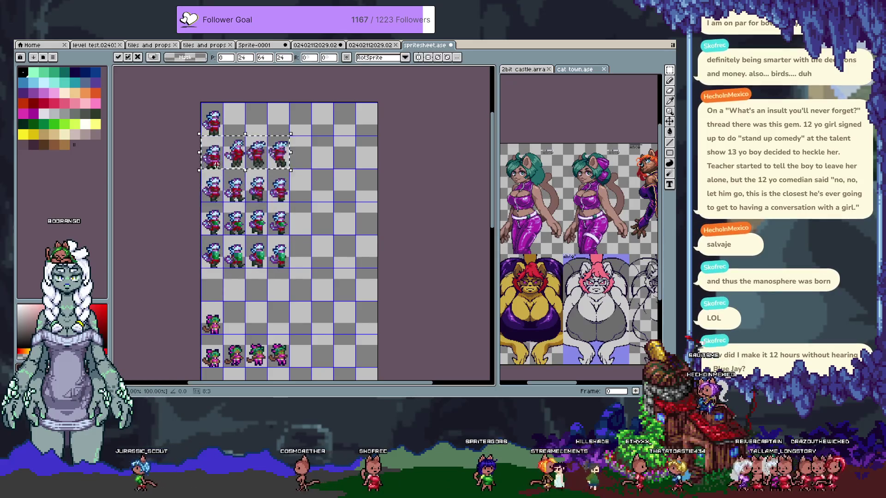
pyautogui.scroll(-3, 217, 165)
pyautogui.press('m')
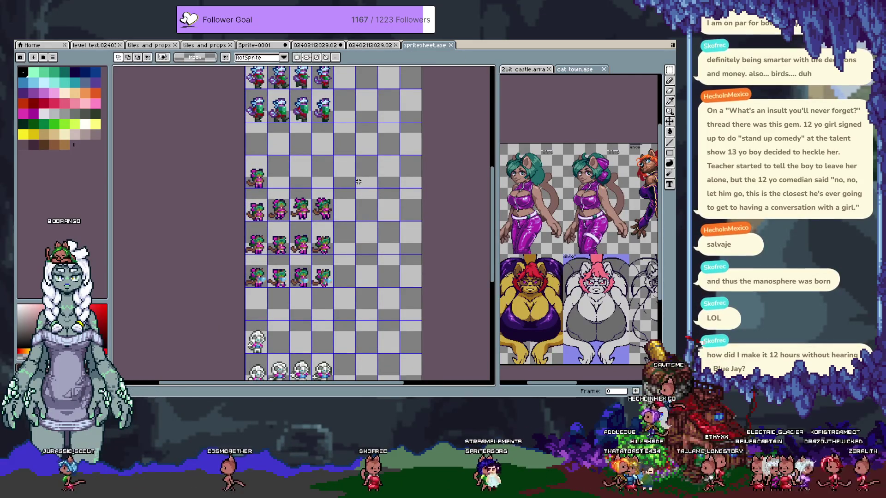
pyautogui.scroll(2, 359, 182)
pyautogui.scroll(2, 355, 178)
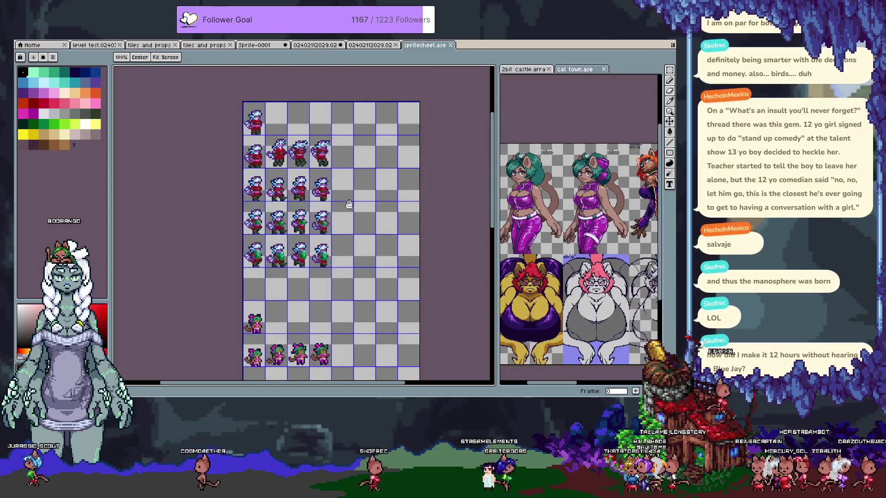
# With the pencil in dark navy, write JUMP beside the second row
pyautogui.press('b')
pyautogui.click(75, 72)
pyautogui.press('Tab')
pyautogui.press('Tab')
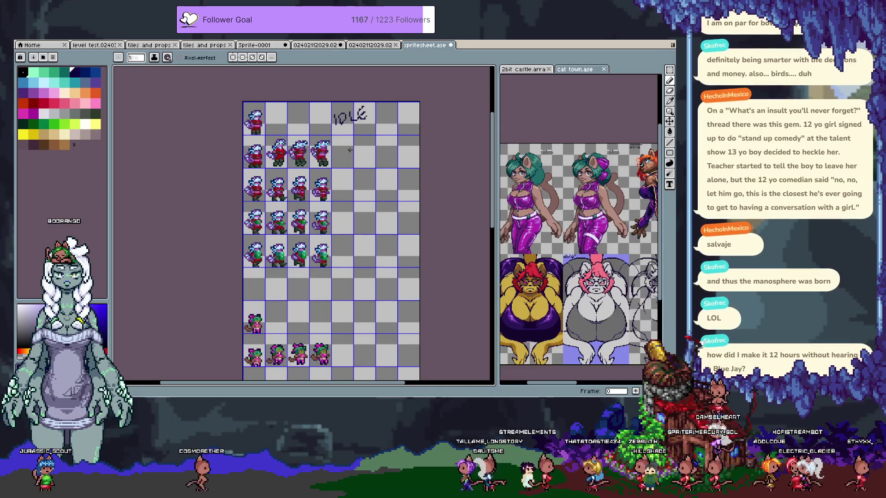
pyautogui.moveTo(344, 149)
pyautogui.mouseDown()
pyautogui.moveTo(345, 158)
pyautogui.moveTo(359, 155)
pyautogui.mouseUp()
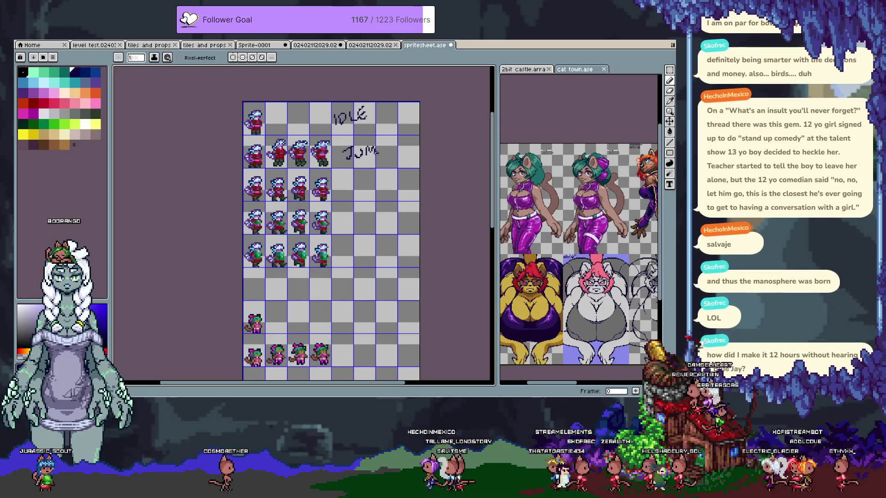
pyautogui.scroll(-2, 335, 149)
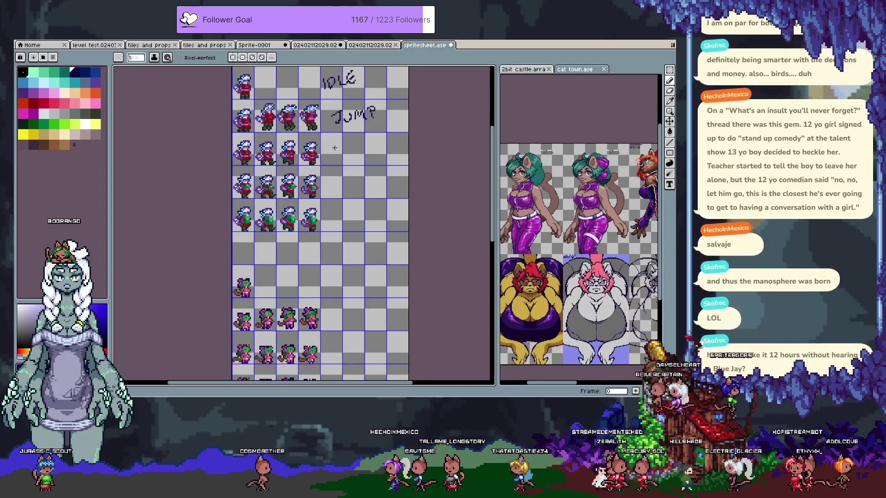
# Hand-write the row numbers 0, 1 and 2 beside the lower animation rows
pyautogui.moveTo(334, 149)
pyautogui.mouseDown()
pyautogui.moveTo(347, 221)
pyautogui.moveTo(328, 213)
pyautogui.moveTo(334, 204)
pyautogui.moveTo(342, 214)
pyautogui.mouseUp()
pyautogui.scroll(-4, 340, 210)
pyautogui.moveTo(351, 199); pyautogui.dragTo(351, 210)
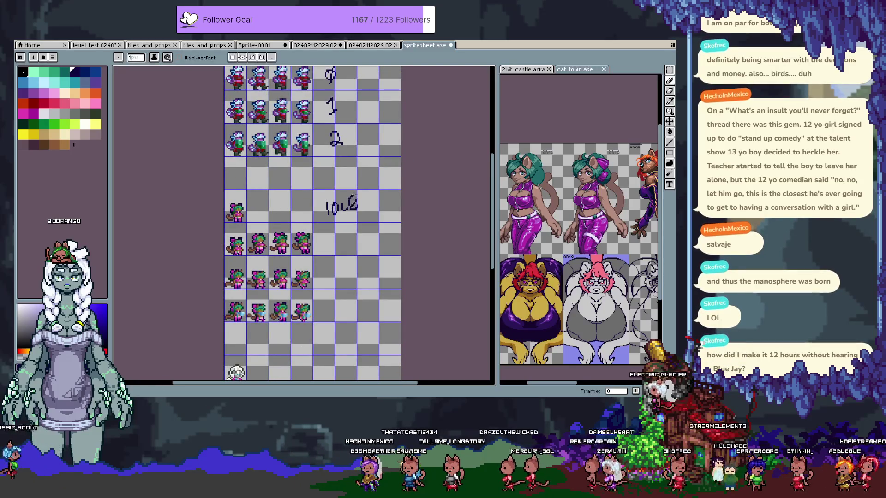
pyautogui.scroll(-3, 339, 199)
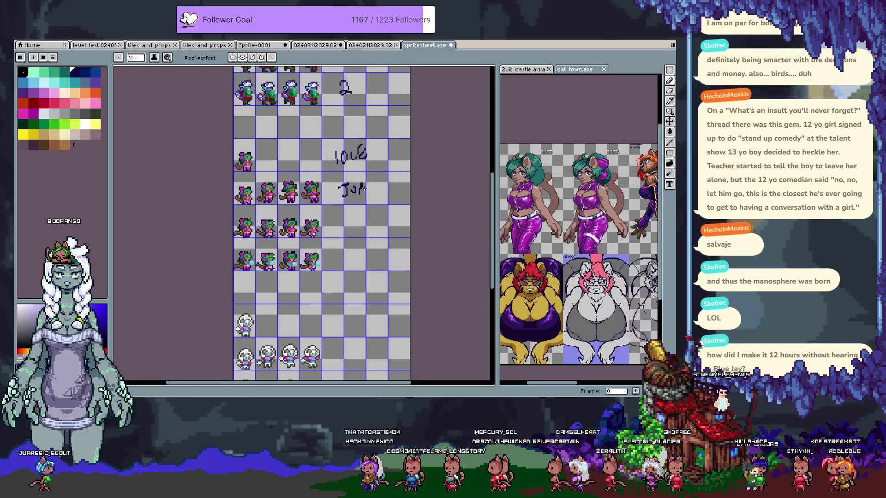
pyautogui.scroll(-3, 358, 176)
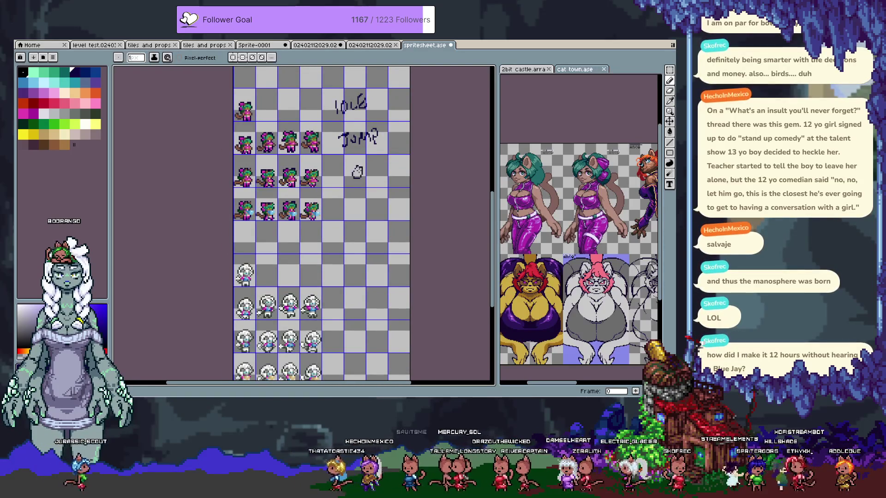
pyautogui.moveTo(356, 193); pyautogui.dragTo(361, 208)
pyautogui.scroll(-5, 353, 196)
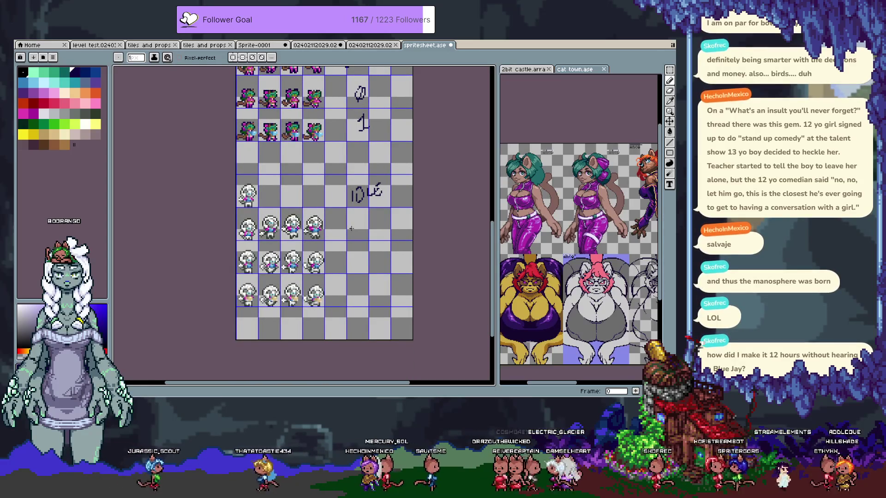
pyautogui.moveTo(361, 222); pyautogui.dragTo(382, 229)
pyautogui.moveTo(385, 230)
pyautogui.mouseDown()
pyautogui.moveTo(364, 200)
pyautogui.moveTo(359, 215)
pyautogui.moveTo(370, 238)
pyautogui.mouseUp()
pyautogui.scroll(-3, 365, 201)
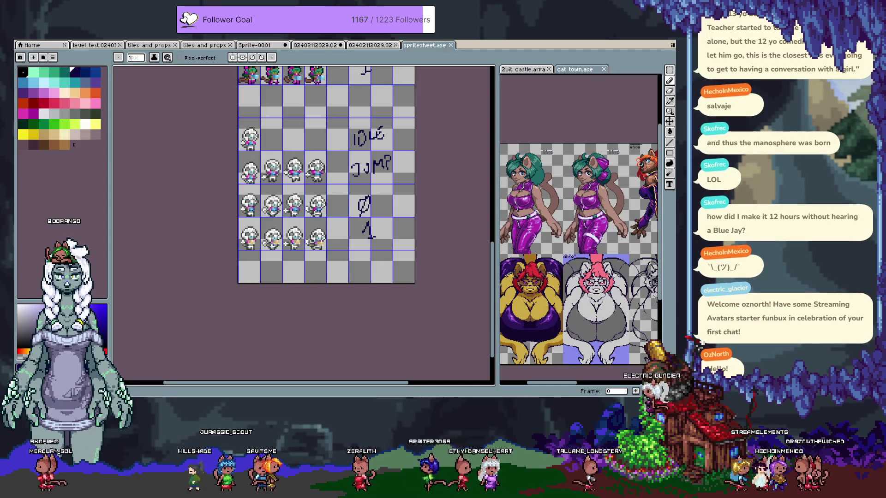
# Scroll down to the white character's lower rows
pyautogui.scroll(-2, 323, 208)
pyautogui.moveTo(300, 235); pyautogui.dragTo(400, 264)
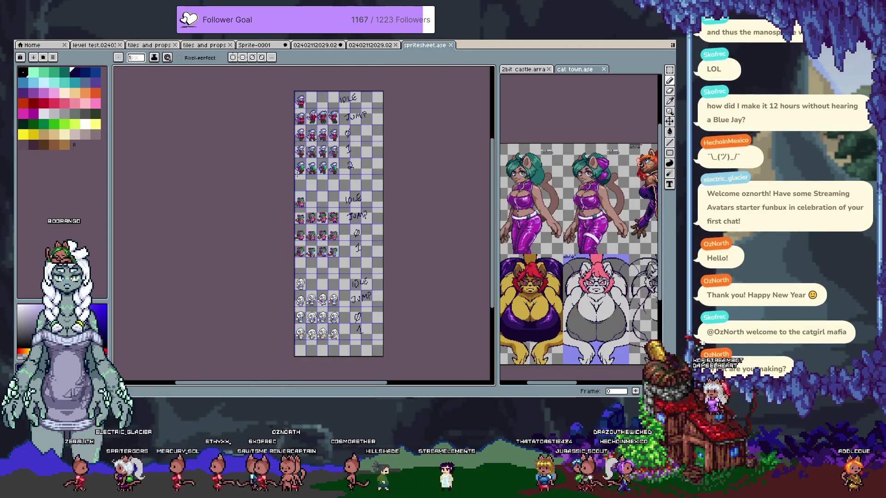
pyautogui.scroll(2, 339, 222)
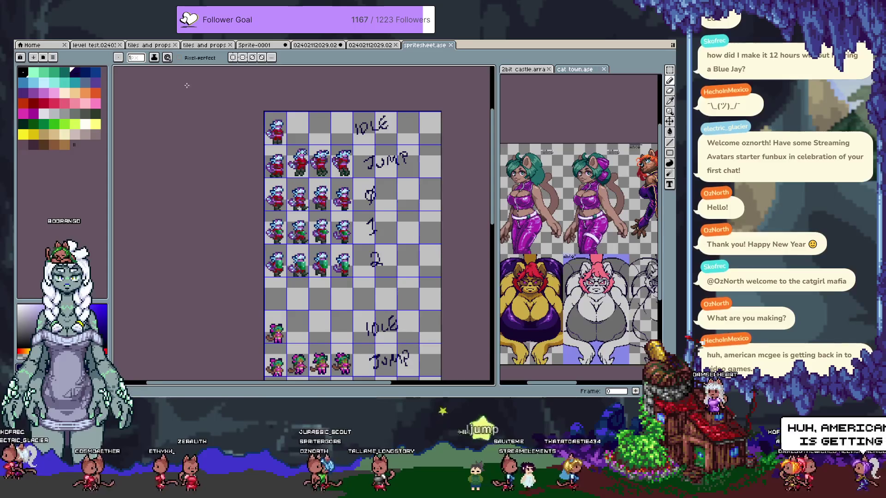
# Export the sheet as cg.spritesheet.png into the art folder, dismissing the format warning
pyautogui.click(26, 41)
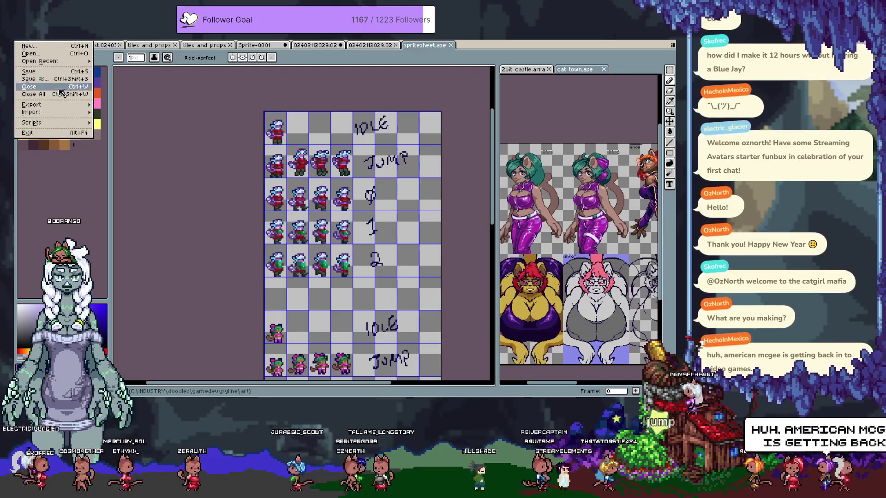
pyautogui.moveTo(70, 107)
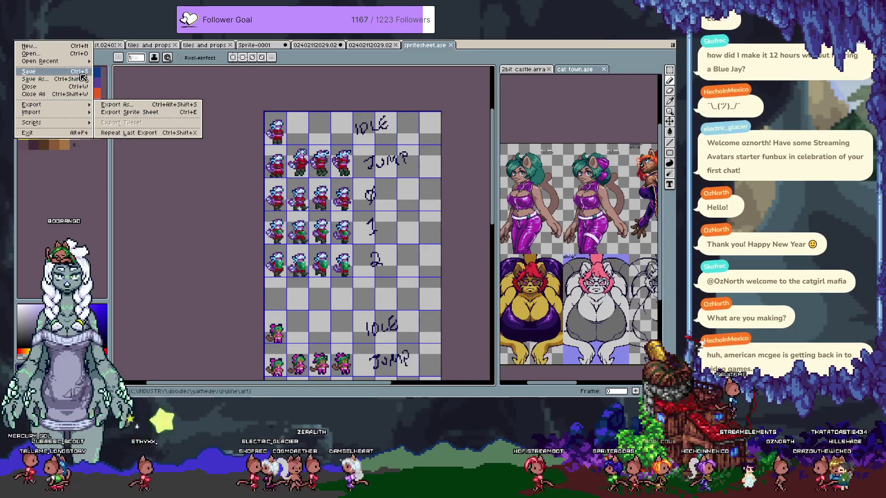
pyautogui.click(117, 104)
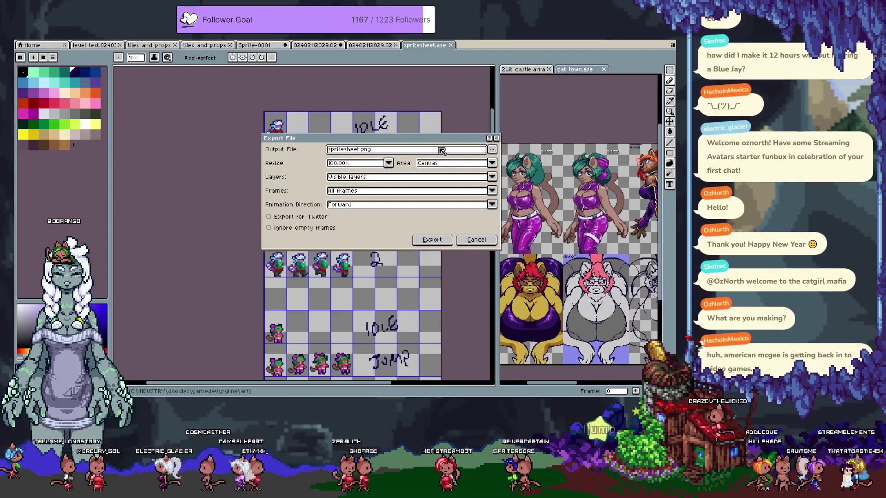
pyautogui.write('cg_')
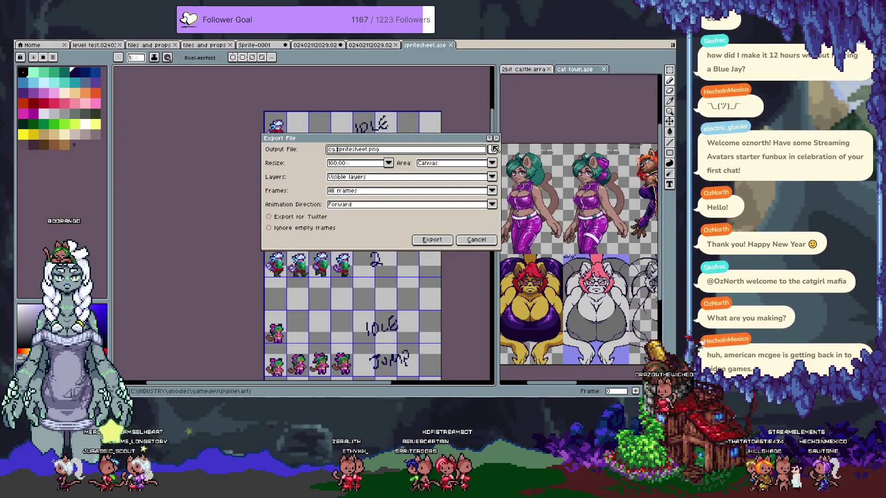
pyautogui.click(495, 149)
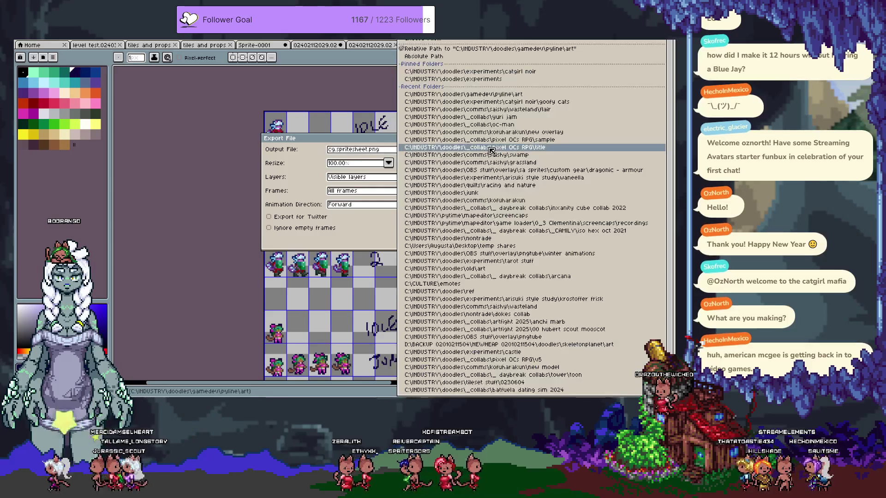
pyautogui.click(406, 95)
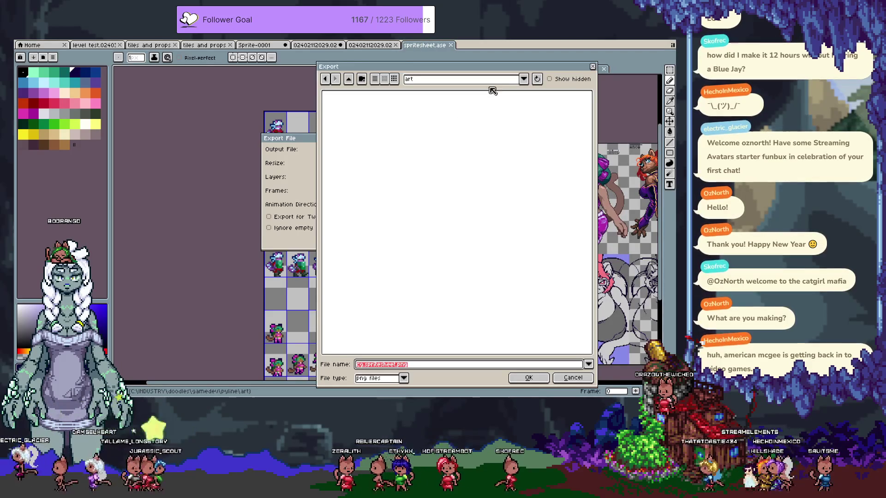
pyautogui.click(531, 377)
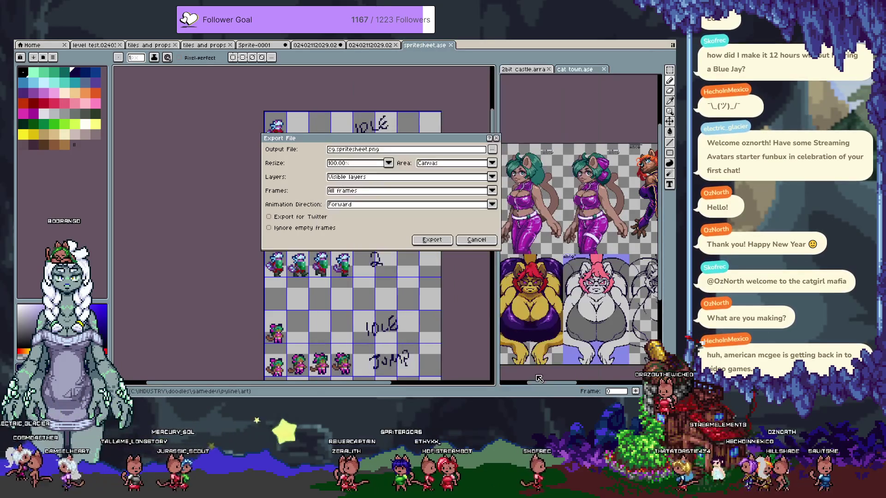
pyautogui.click(432, 240)
pyautogui.press('Return')
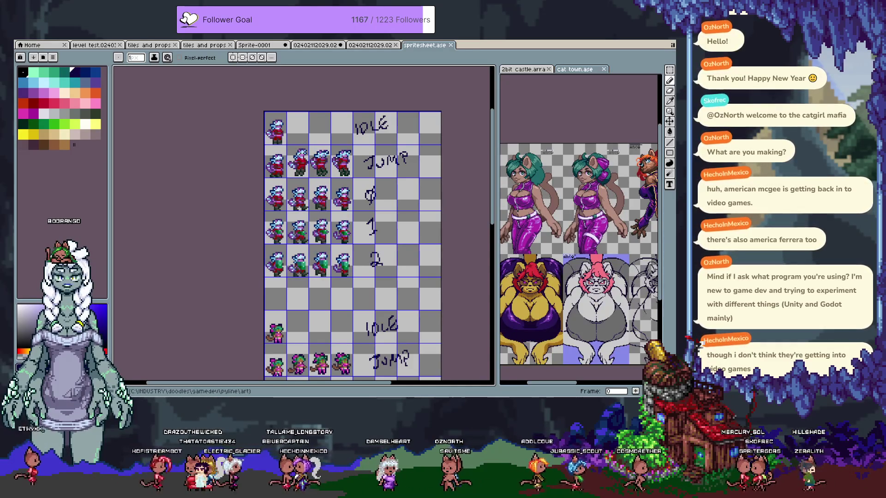
pyautogui.hotkey('alt', 'Tab')
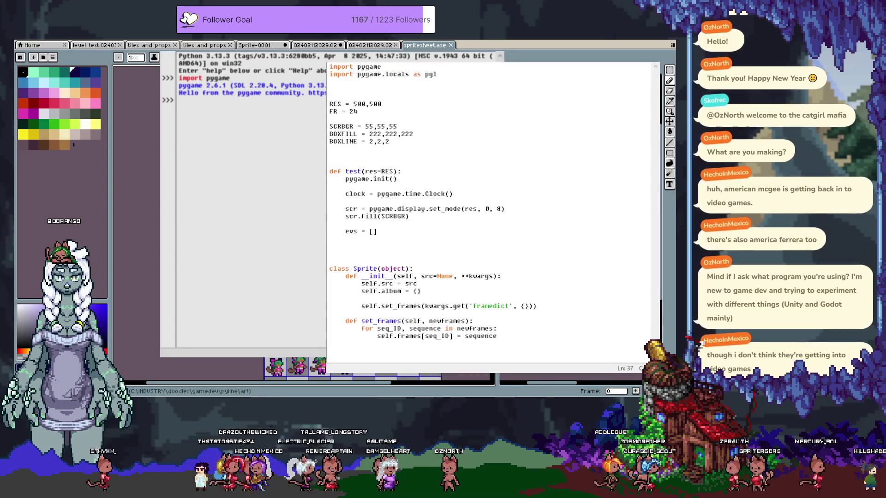
# Create a new sprite from the rectangular selection and switch between the two tabs
pyautogui.press('i')
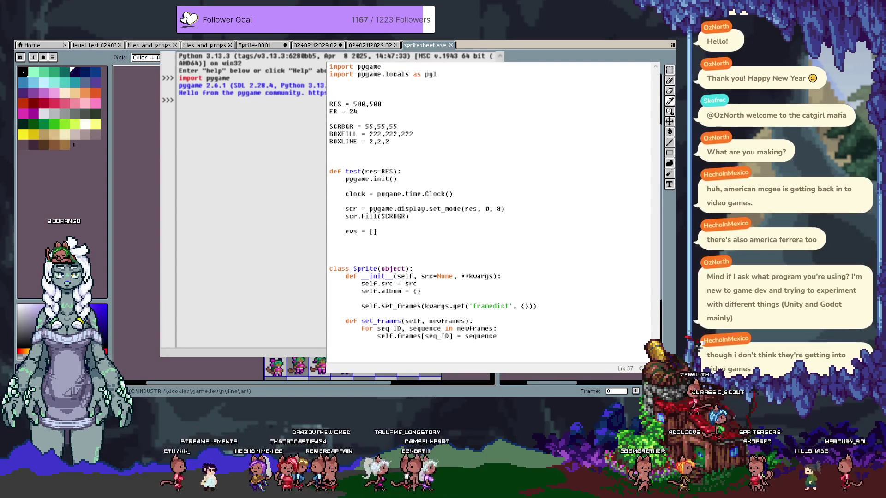
pyautogui.press('b')
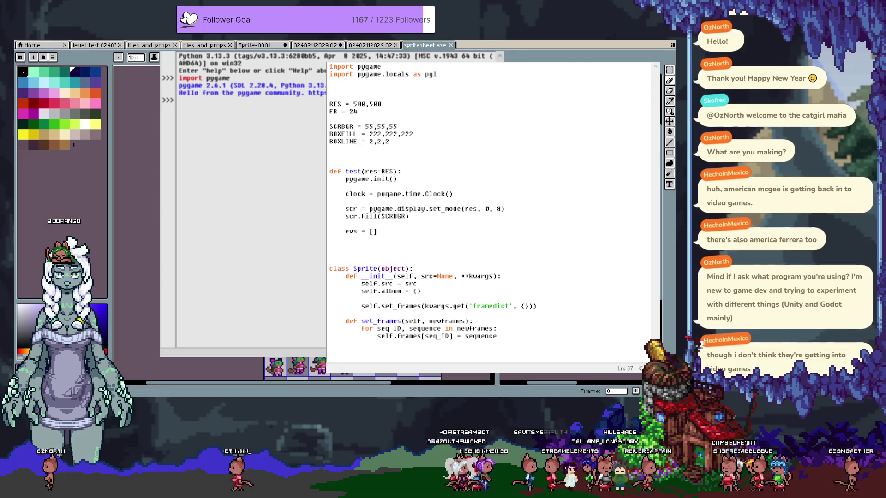
pyautogui.press('m')
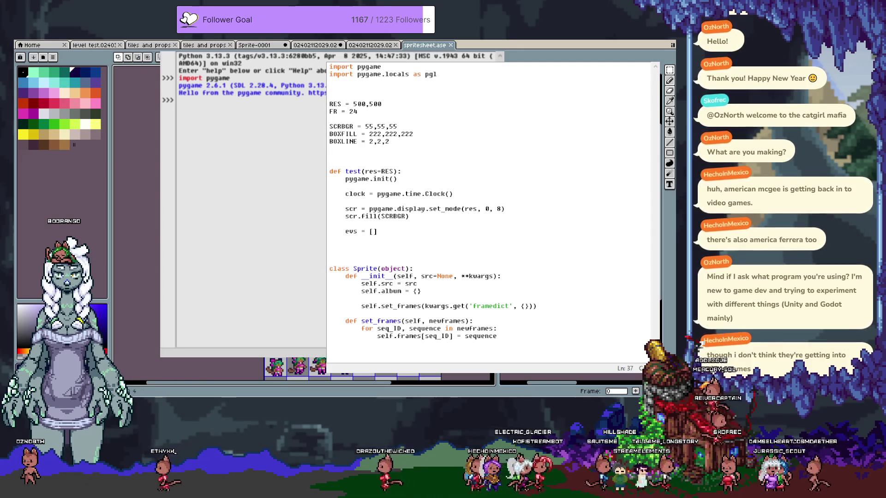
pyautogui.hotkey('ctrl', 'alt', 'n')
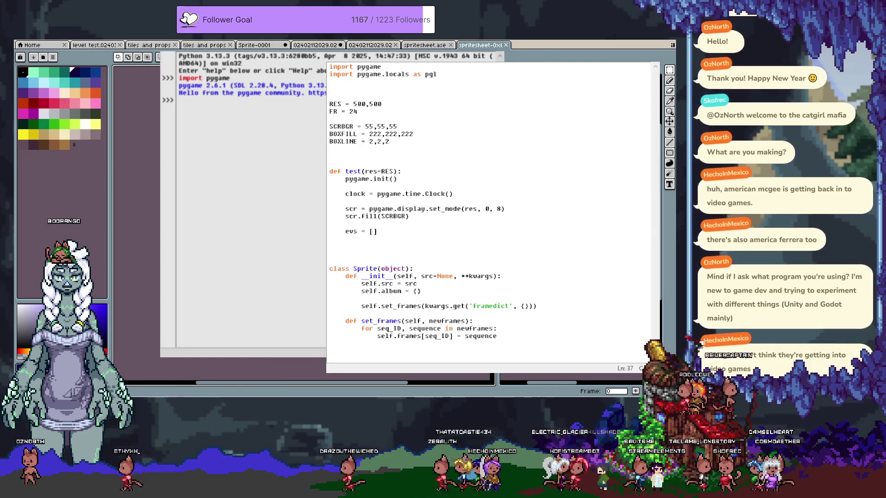
pyautogui.click(424, 45)
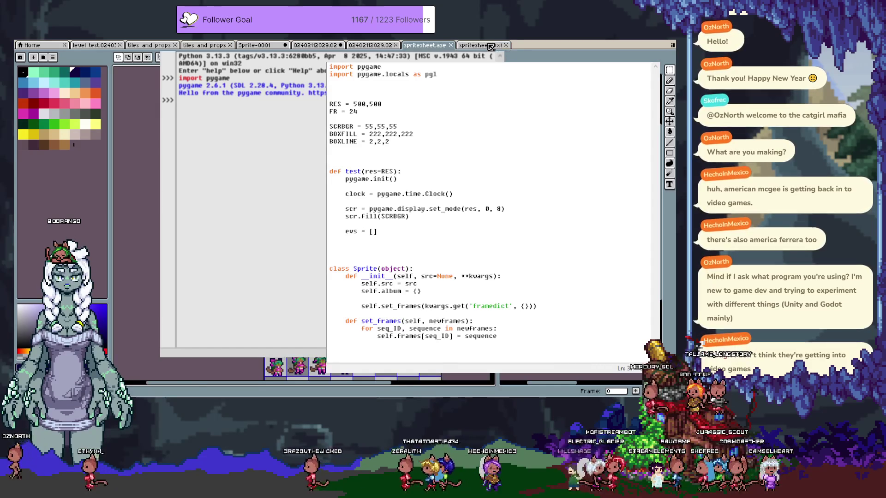
pyautogui.click(490, 47)
# Bring up the Open file dialog and list recently used folder paths
pyautogui.click(48, 42)
pyautogui.click(46, 89)
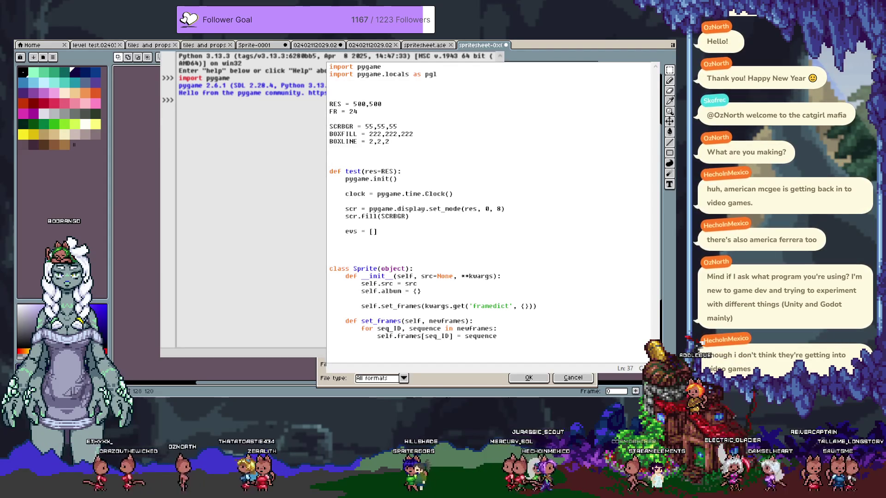
pyautogui.press('Escape')
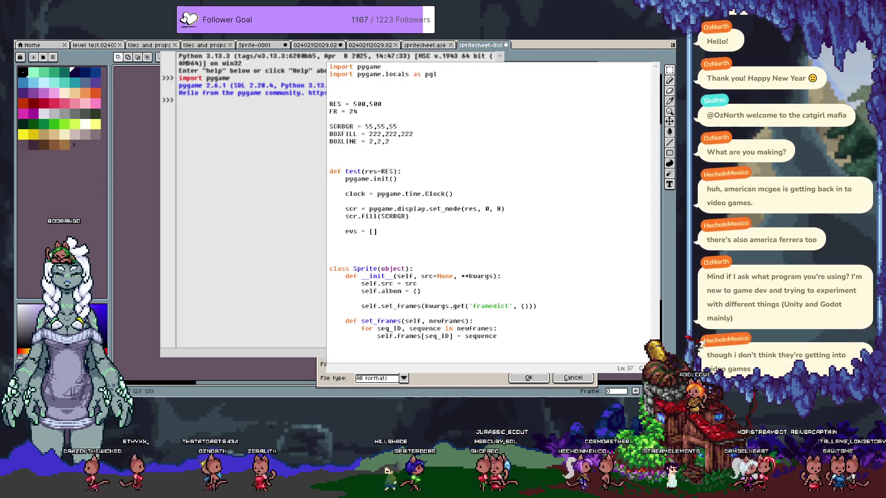
pyautogui.press('Down')
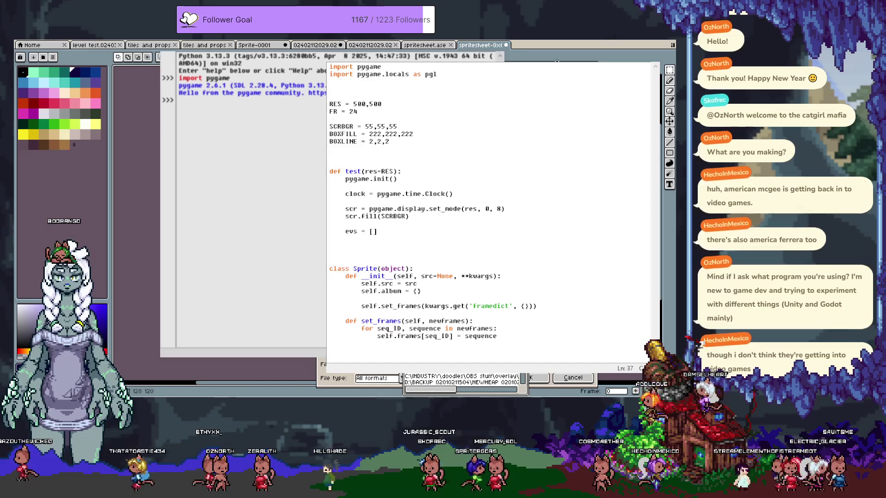
pyautogui.press('Escape')
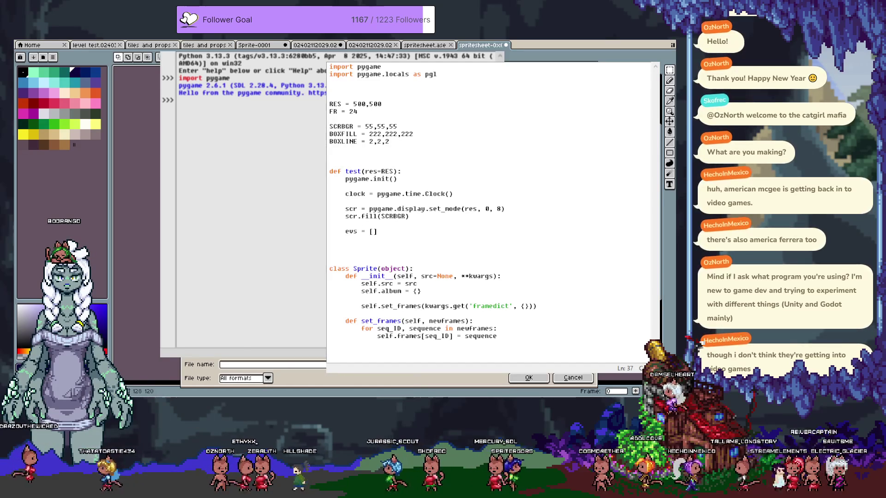
pyautogui.press('Down')
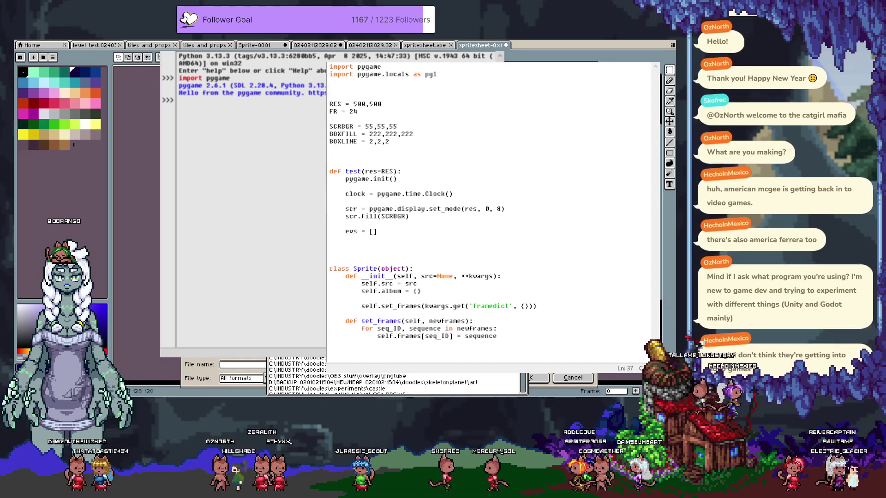
pyautogui.press('Escape')
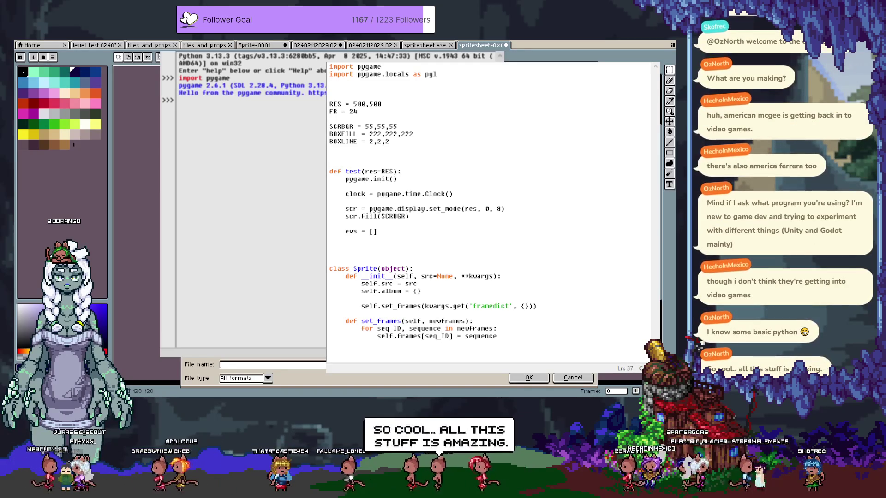
pyautogui.write('cgmarch.purple dash.56.gif')
# Cycle remembered file names to cgmarch.1.ase, cancel Open, and start saving the cropped sprite
pyautogui.press('Up')
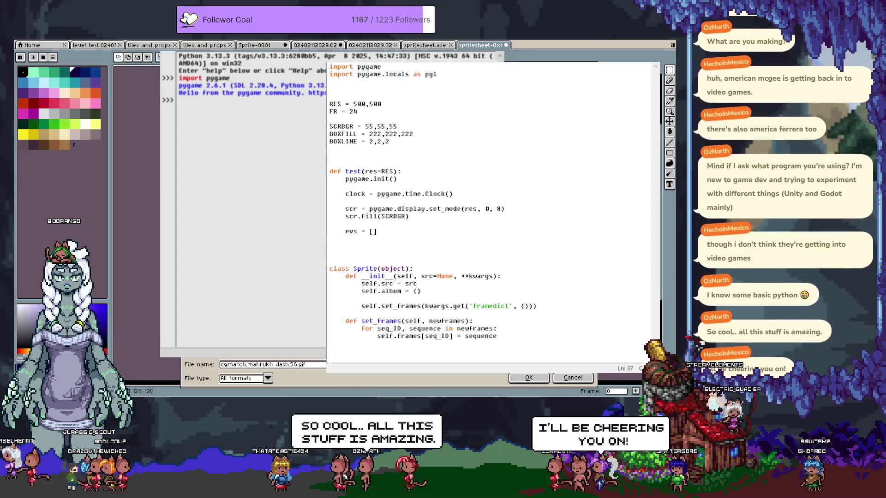
pyautogui.press('Up')
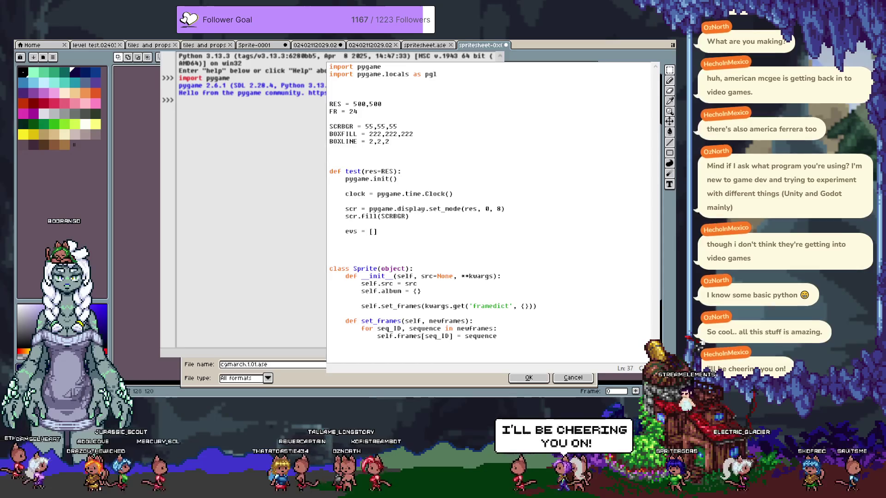
pyautogui.press('Up')
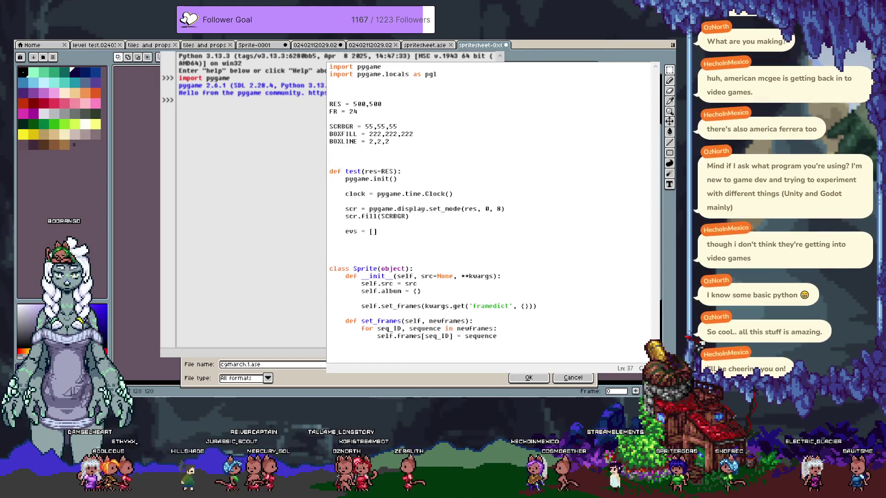
pyautogui.press('Escape')
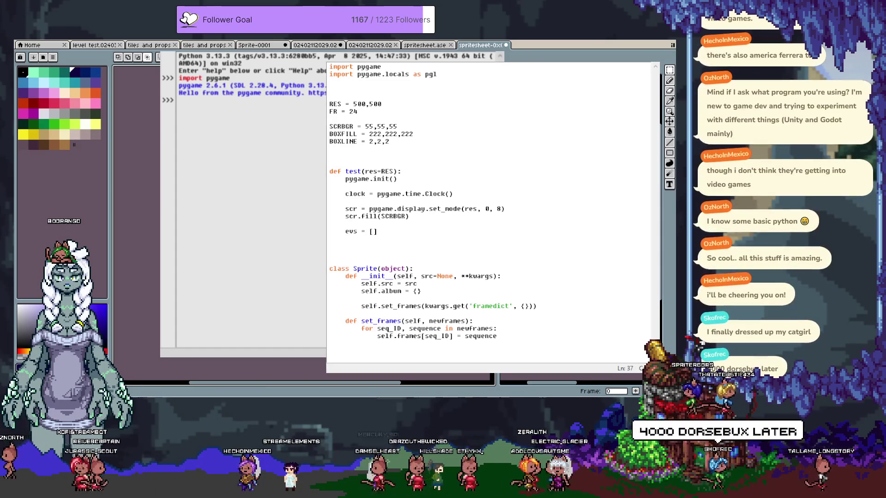
pyautogui.hotkey('ctrl', 's')
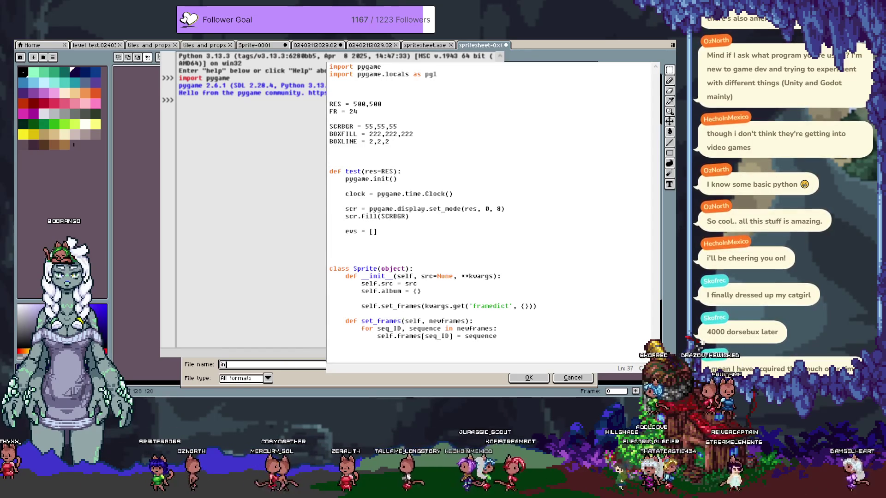
# Enter inez.sheet.png as the file name and save the cropped sprite
pyautogui.write('inez.')
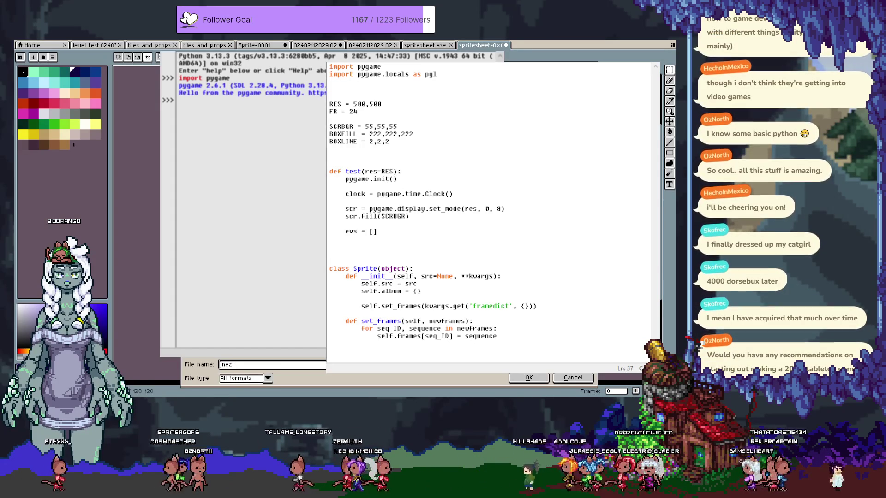
pyautogui.write('sheet.')
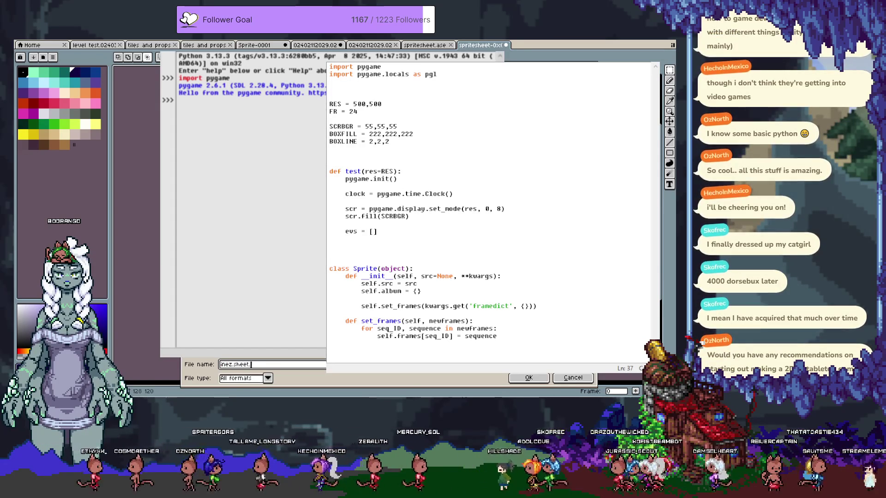
pyautogui.write('png')
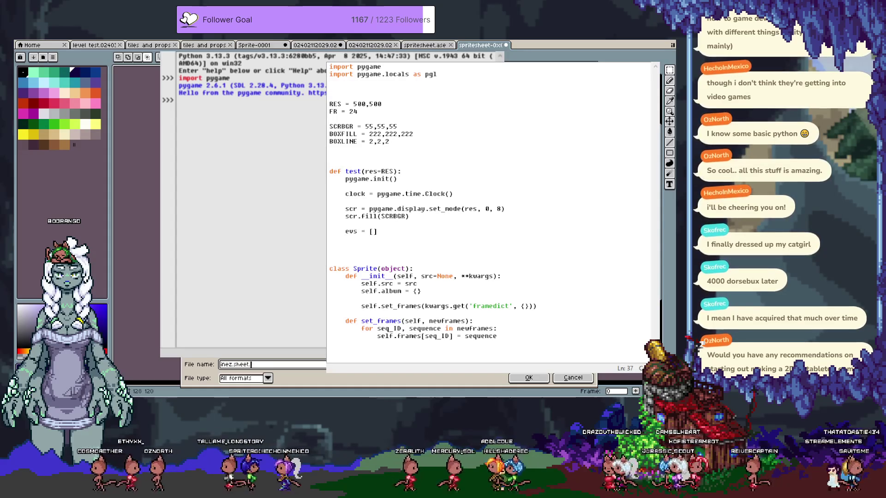
pyautogui.press('Return')
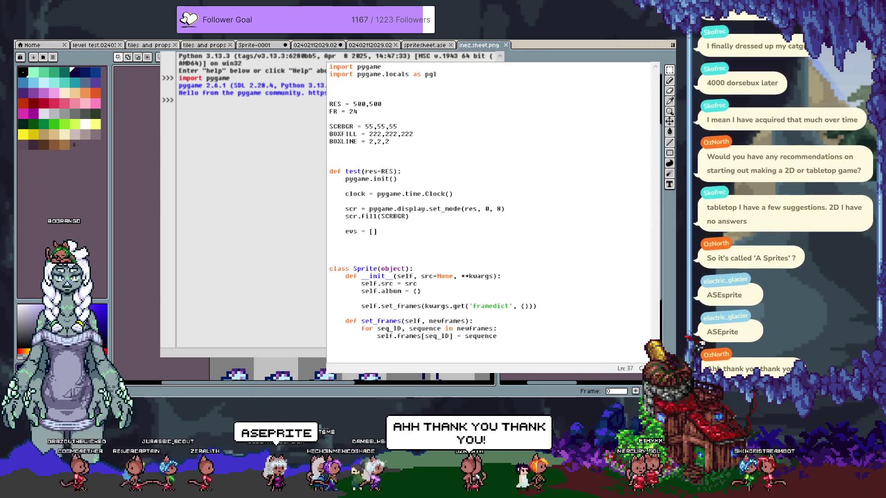
pyautogui.press('i')
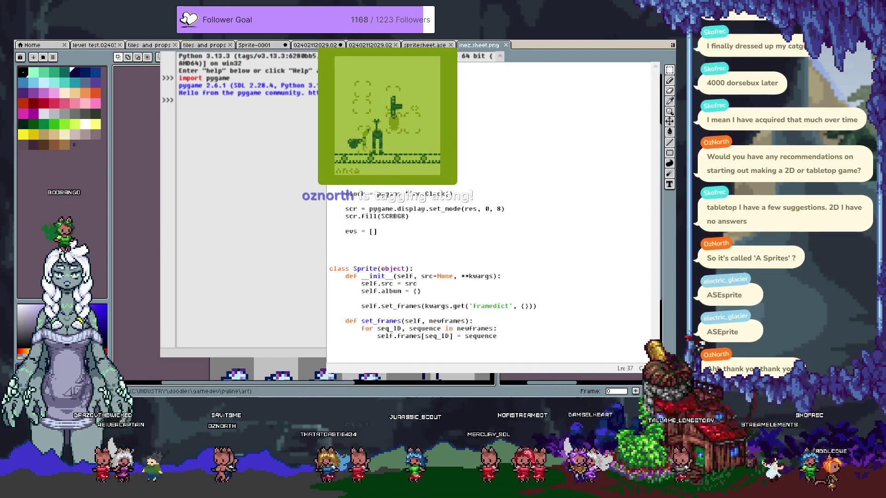
# Hide the Python windows to reveal the sprite sheet, then move to the Clip Studio Paint doodle canvas
pyautogui.hotkey('alt', 'Tab')
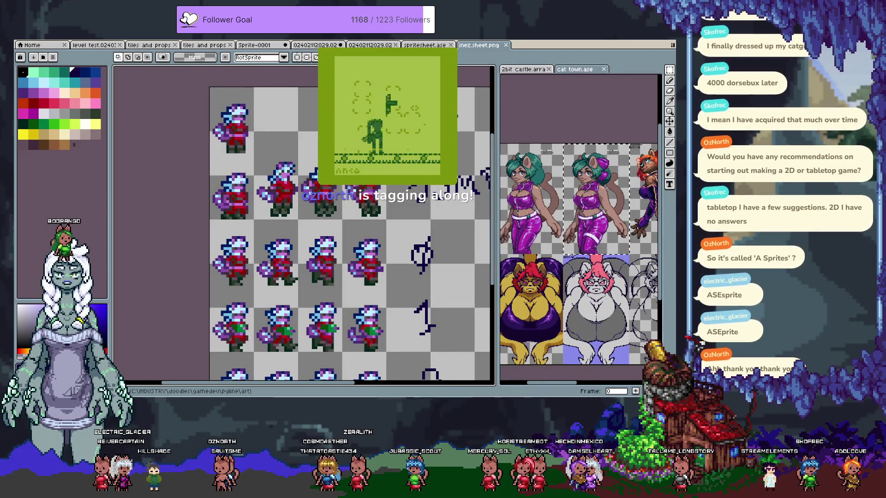
pyautogui.hotkey('alt', 'Tab')
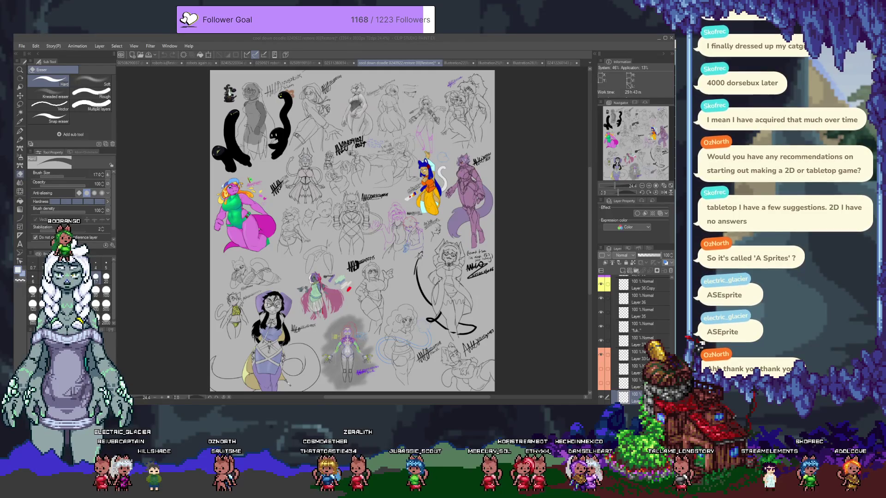
# Pan around the Clip Studio Paint doodle page, then return to inez.sheet in Aseprite
pyautogui.scroll(5, 362, 284)
pyautogui.hscroll(5, 362, 285)
pyautogui.scroll(2, 343, 279)
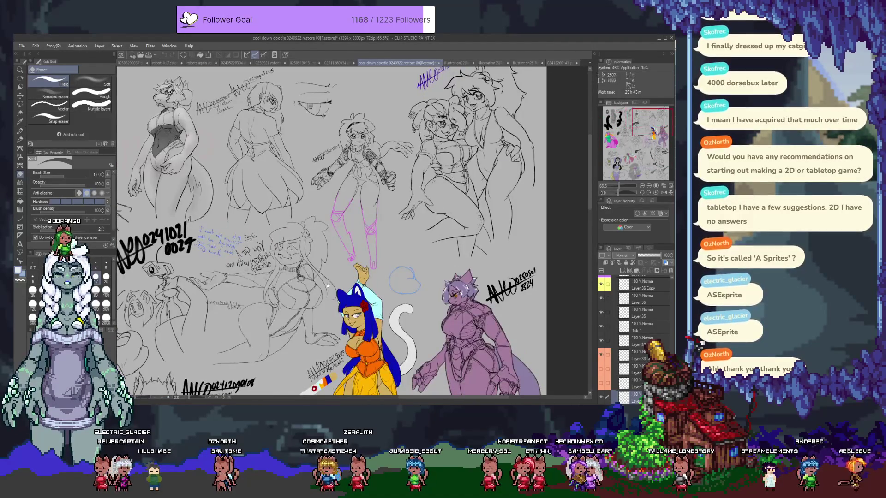
pyautogui.scroll(-1, 343, 279)
pyautogui.hscroll(-5, 369, 254)
pyautogui.scroll(-5, 413, 209)
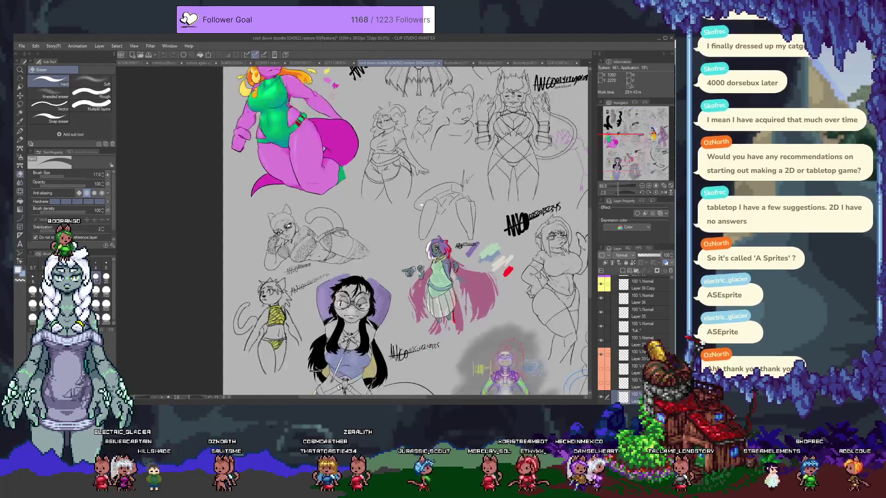
pyautogui.scroll(5, 413, 209)
pyautogui.hscroll(3, 388, 249)
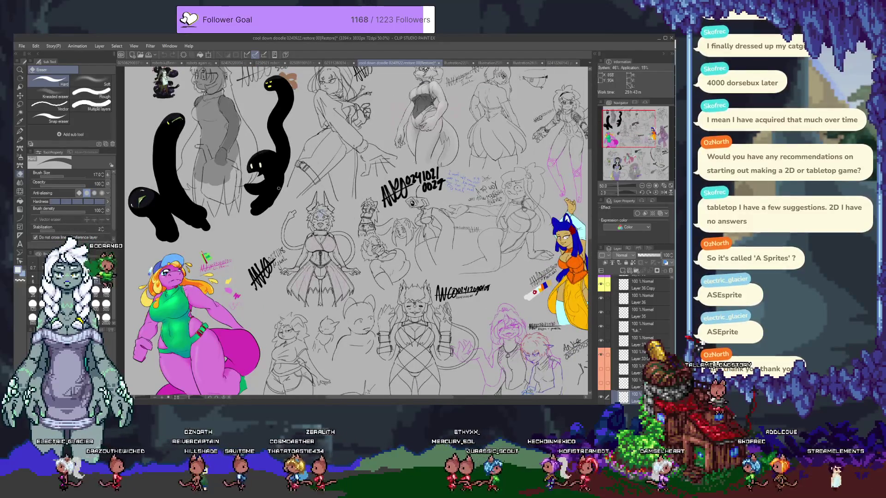
pyautogui.scroll(4, 353, 231)
pyautogui.hscroll(5, 353, 230)
pyautogui.scroll(-2, 353, 231)
pyautogui.scroll(3, 468, 234)
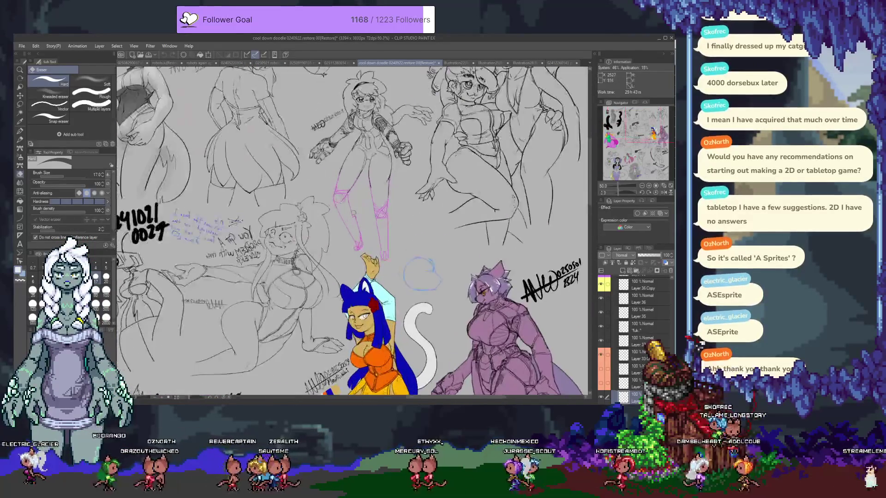
pyautogui.scroll(1, 467, 234)
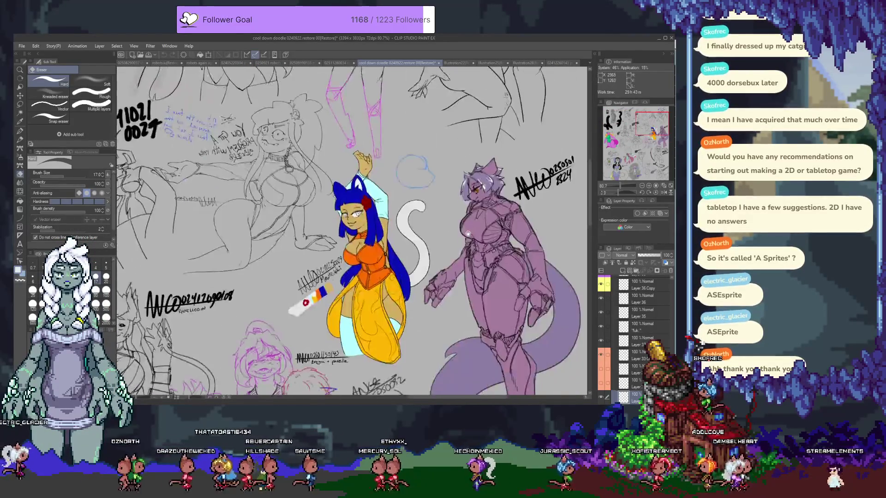
pyautogui.scroll(-3, 468, 234)
pyautogui.scroll(-2, 415, 194)
pyautogui.scroll(-2, 361, 160)
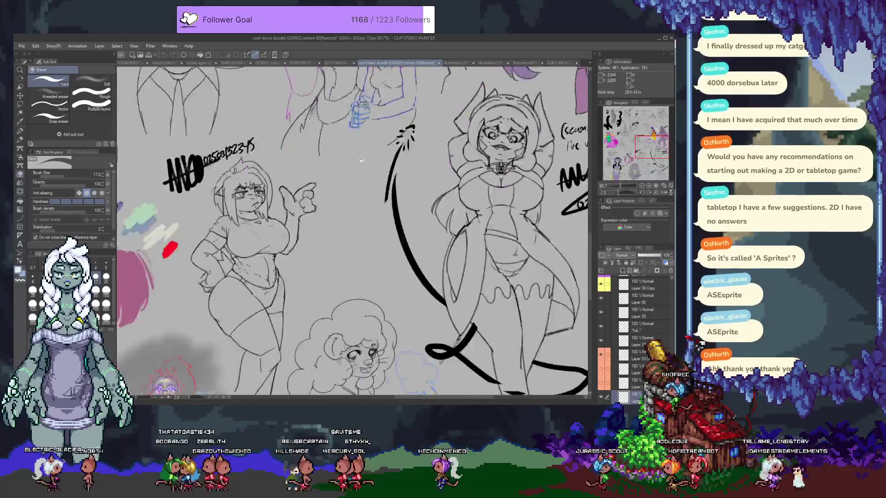
pyautogui.scroll(-2, 361, 160)
pyautogui.hscroll(-5, 392, 198)
pyautogui.scroll(-5, 420, 235)
pyautogui.hscroll(-3, 419, 235)
pyautogui.scroll(3, 379, 249)
pyautogui.scroll(4, 343, 261)
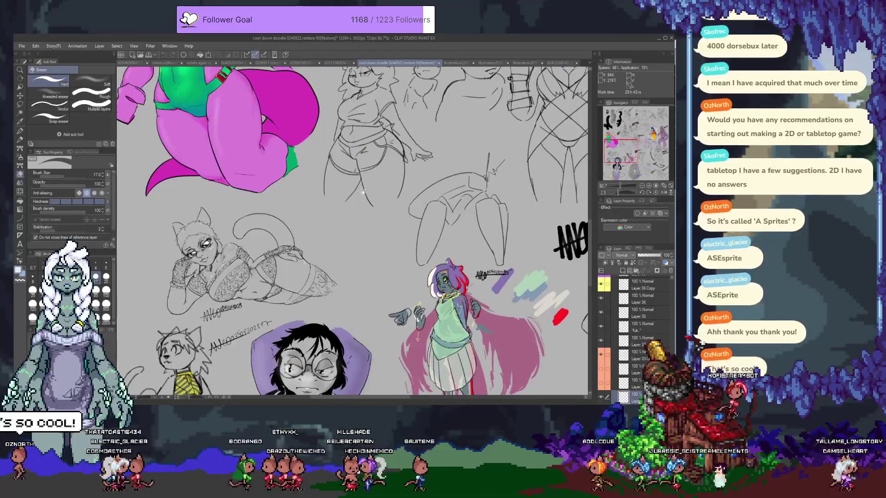
pyautogui.scroll(5, 362, 191)
pyautogui.hscroll(4, 378, 240)
pyautogui.scroll(4, 397, 295)
pyautogui.hscroll(4, 415, 341)
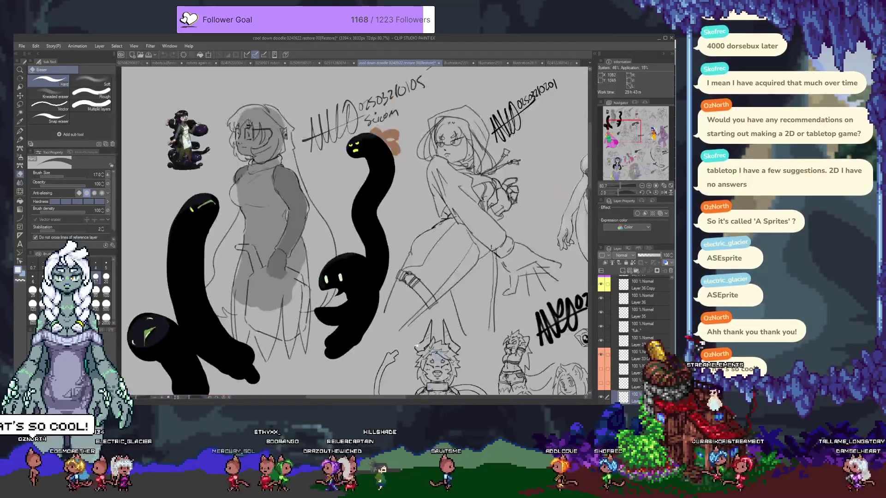
pyautogui.scroll(-2, 419, 352)
pyautogui.scroll(-2, 379, 286)
pyautogui.hscroll(4, 327, 222)
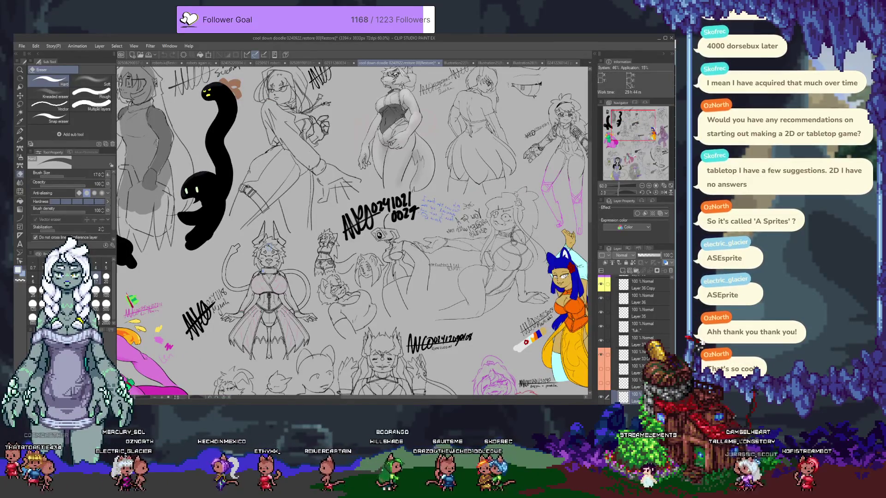
pyautogui.hotkey('alt', 'Tab')
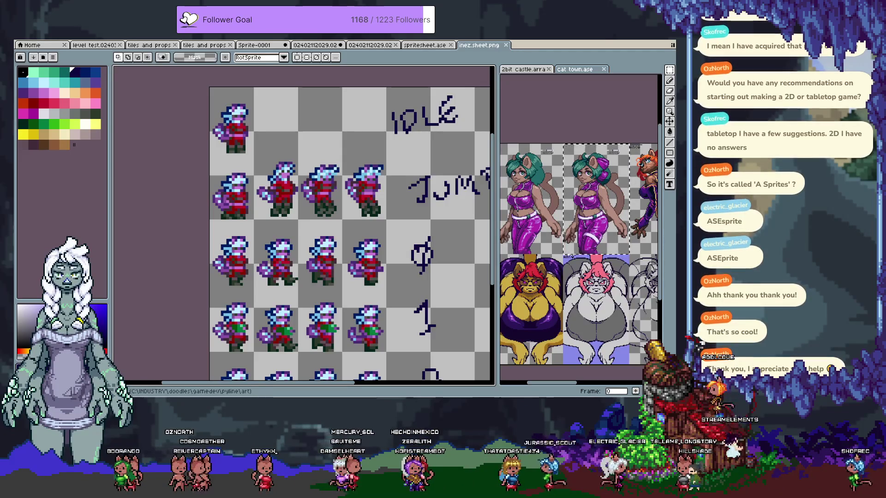
pyautogui.scroll(-1, 296, 160)
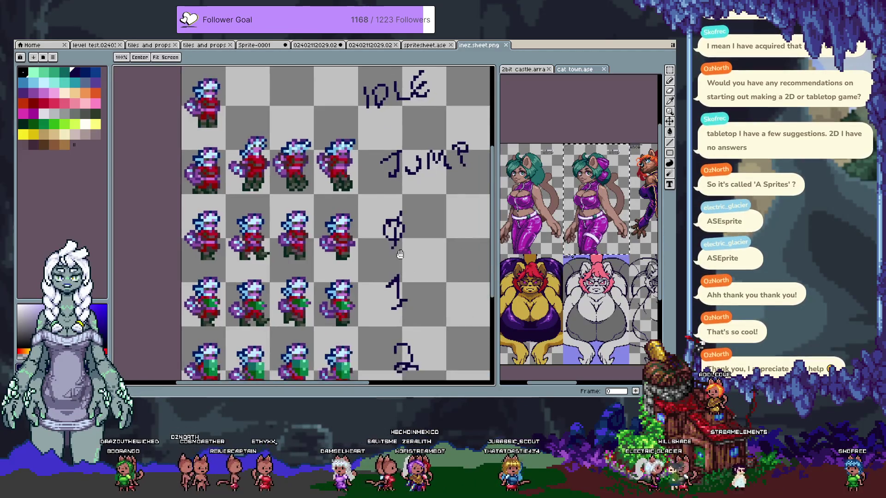
# Zoom in and sample dark red, green, magenta and torso reds, undoing one accidental change
pyautogui.scroll(3, 301, 99)
pyautogui.keyDown('alt'); pyautogui.click(298, 128); pyautogui.keyUp('alt')
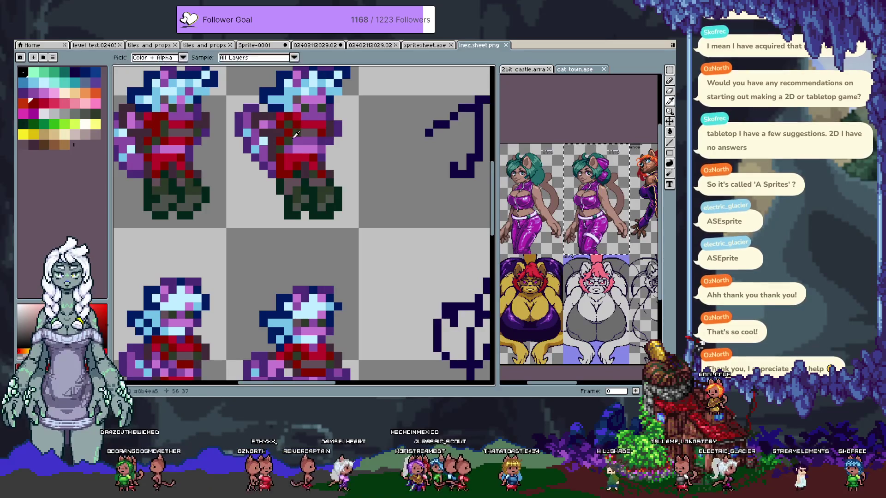
pyautogui.keyDown('alt'); pyautogui.click(318, 130); pyautogui.keyUp('alt')
pyautogui.hotkey('ctrl', 'z')
pyautogui.keyDown('alt'); pyautogui.click(318, 133); pyautogui.keyUp('alt')
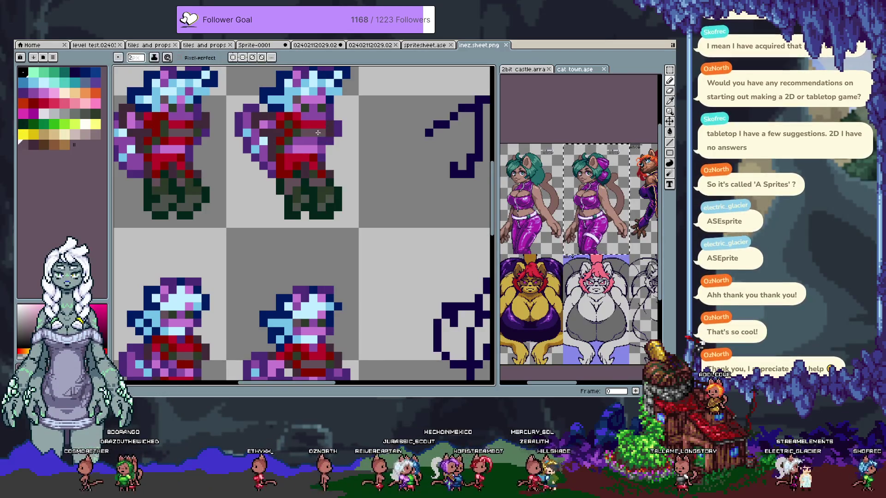
pyautogui.keyDown('alt'); pyautogui.click(324, 136); pyautogui.keyUp('alt')
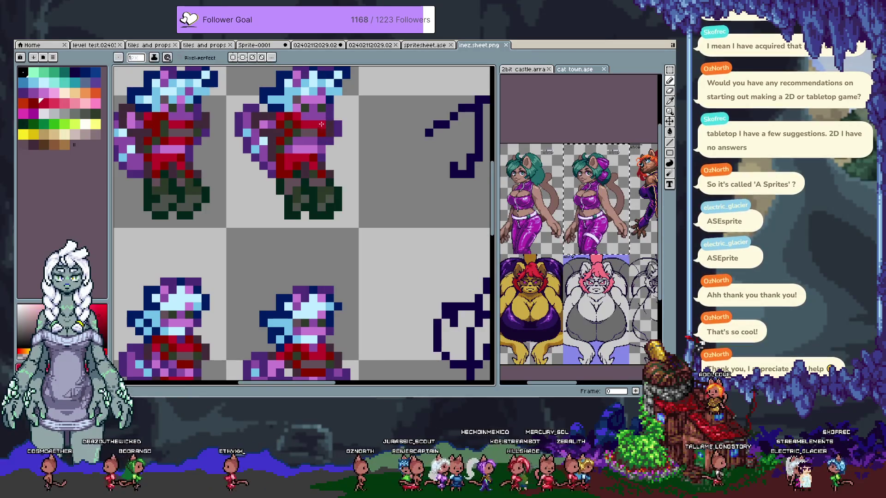
pyautogui.keyDown('alt'); pyautogui.click(296, 133); pyautogui.keyUp('alt')
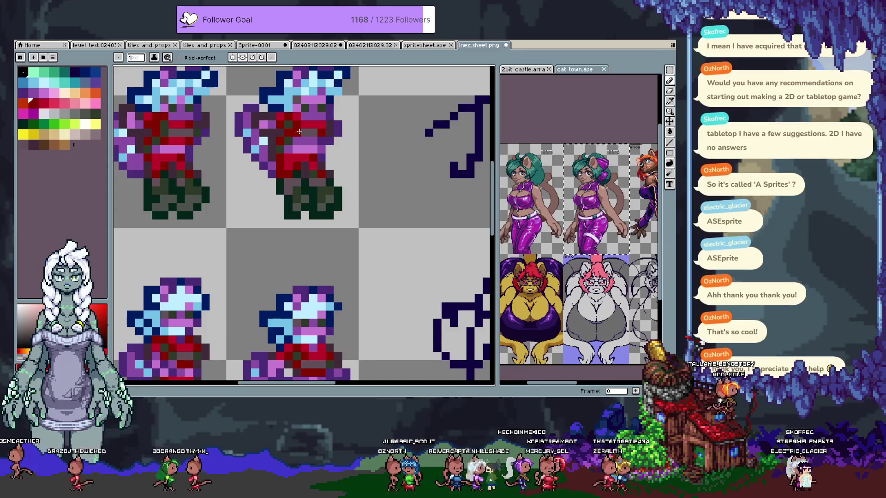
# Paint over a pixel on the jump sprite, then sample magenta and other torso colours
pyautogui.keyDown('alt'); pyautogui.click(296, 97); pyautogui.keyUp('alt')
pyautogui.keyDown('alt'); pyautogui.click(297, 97); pyautogui.keyUp('alt')
pyautogui.scroll(-3, 306, 134)
pyautogui.scroll(3, 304, 124)
pyautogui.keyDown('alt'); pyautogui.click(305, 124); pyautogui.keyUp('alt')
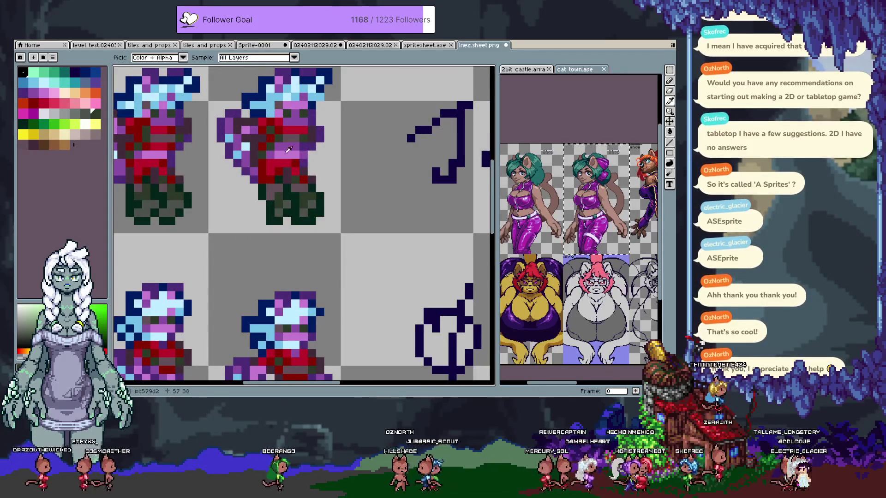
pyautogui.keyDown('alt'); pyautogui.click(285, 136); pyautogui.keyUp('alt')
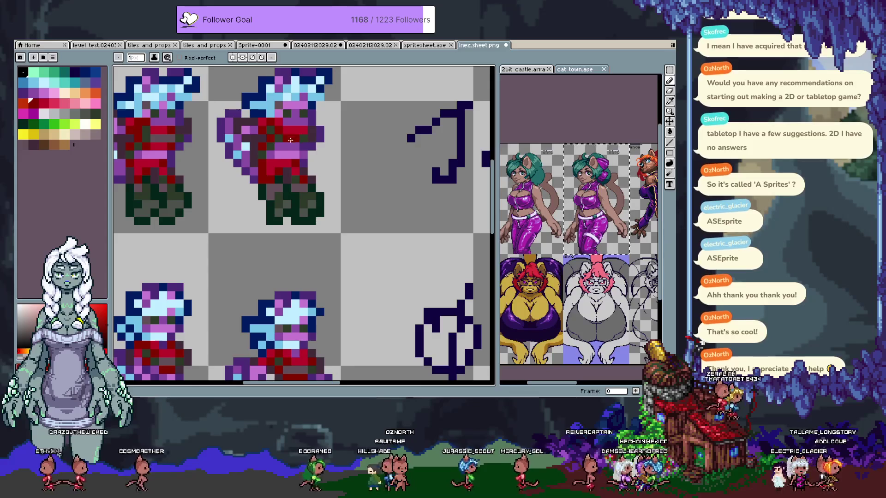